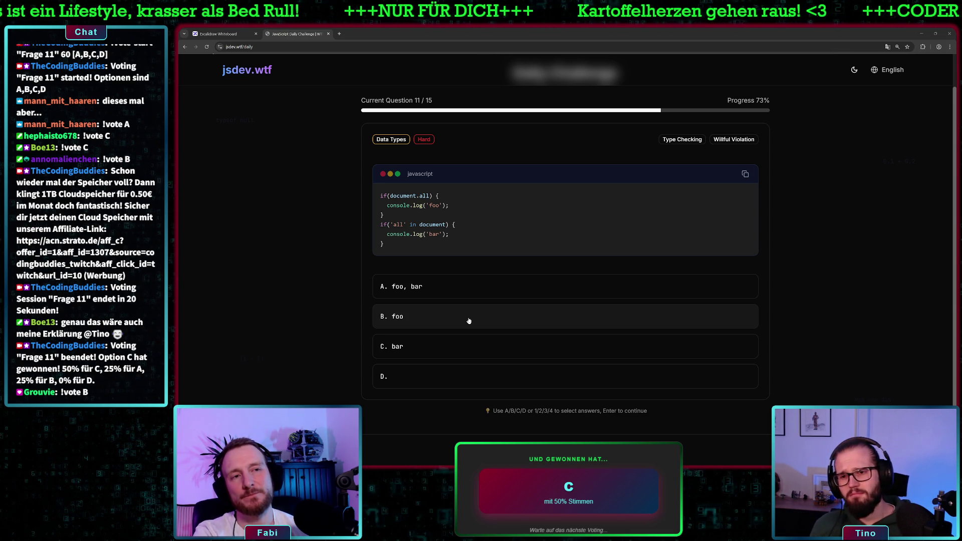
# Answer question 11 with option C, "bar", to reveal its explanation
pyautogui.click(434, 344)
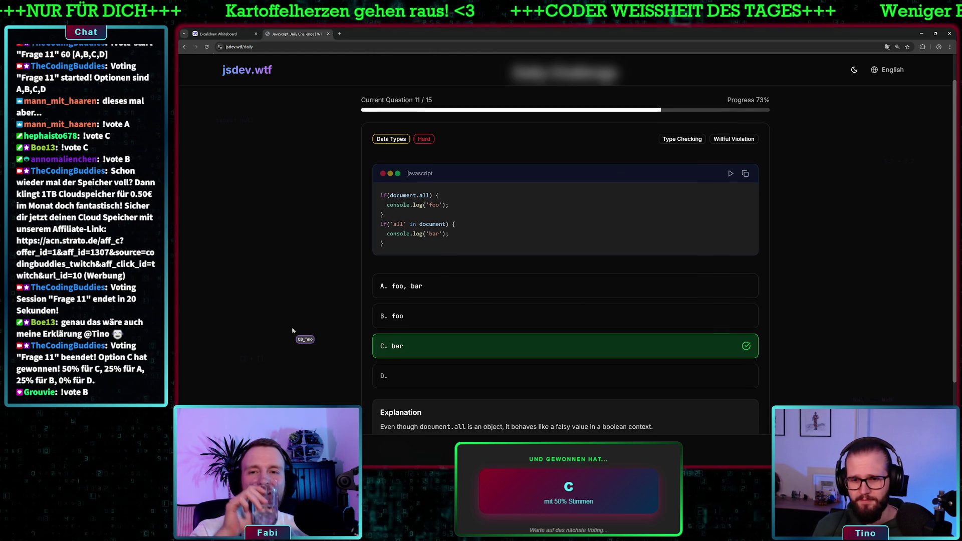
pyautogui.scroll(-1, 293, 332)
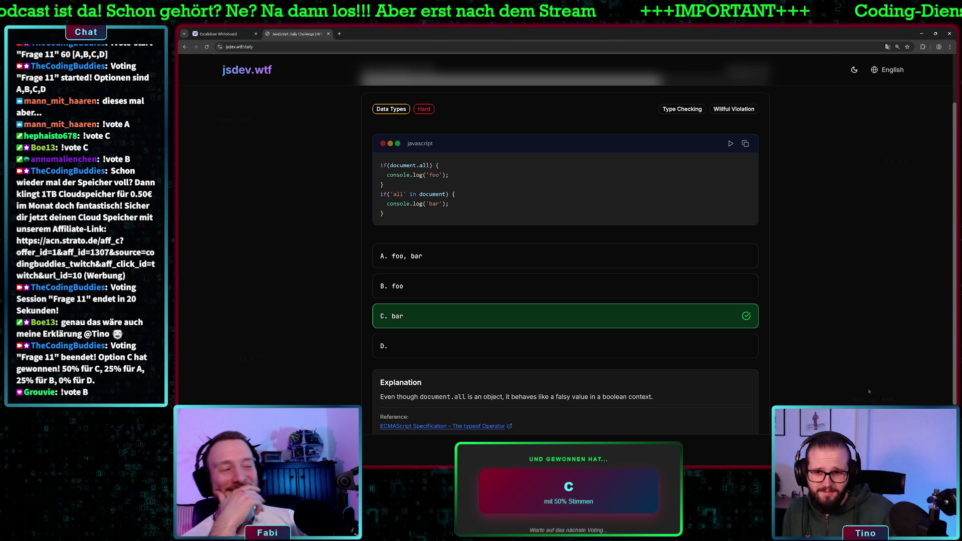
pyautogui.press('Return')
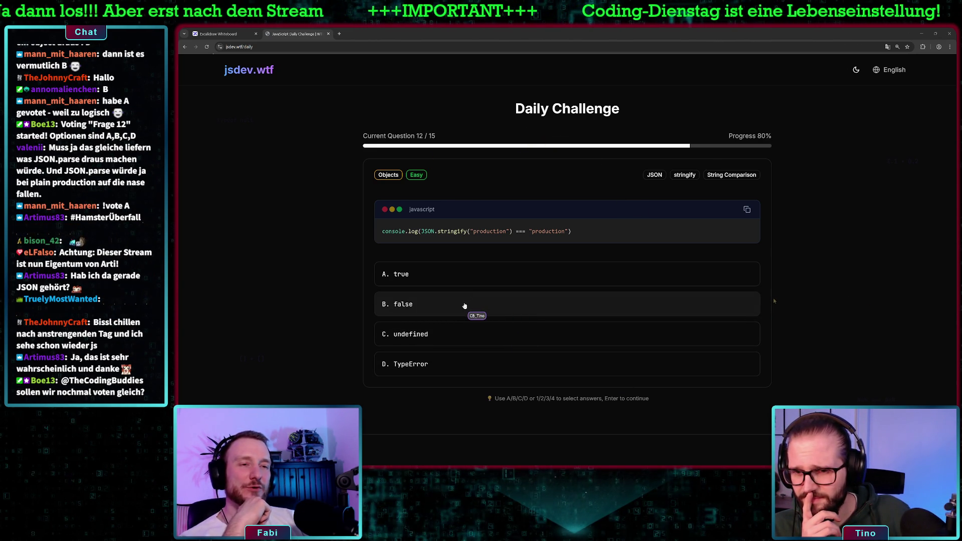
# Answer question 12, the JSON.stringify comparison, with option B, "false"
pyautogui.click(465, 305)
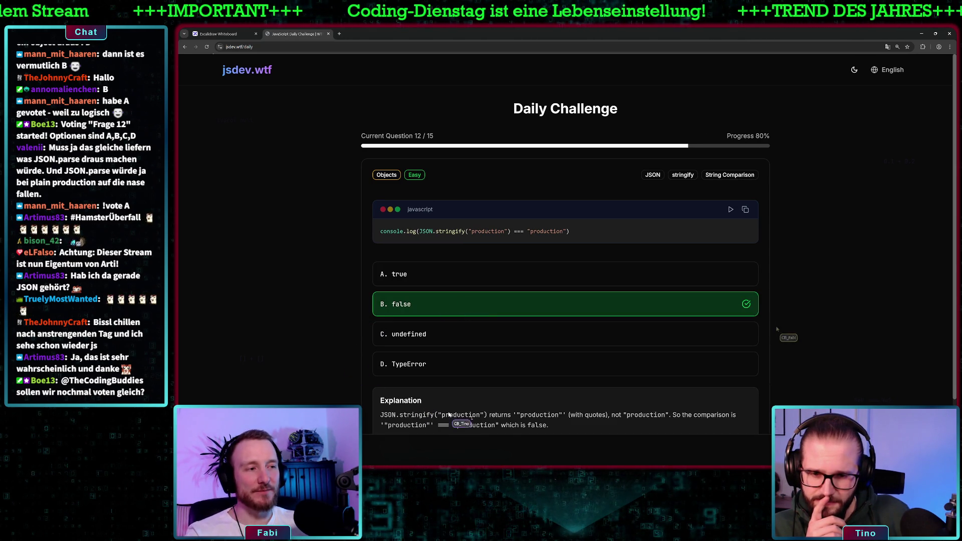
# Read question 12's explanation about the added quotes, then continue to question 13
pyautogui.scroll(-1, 782, 340)
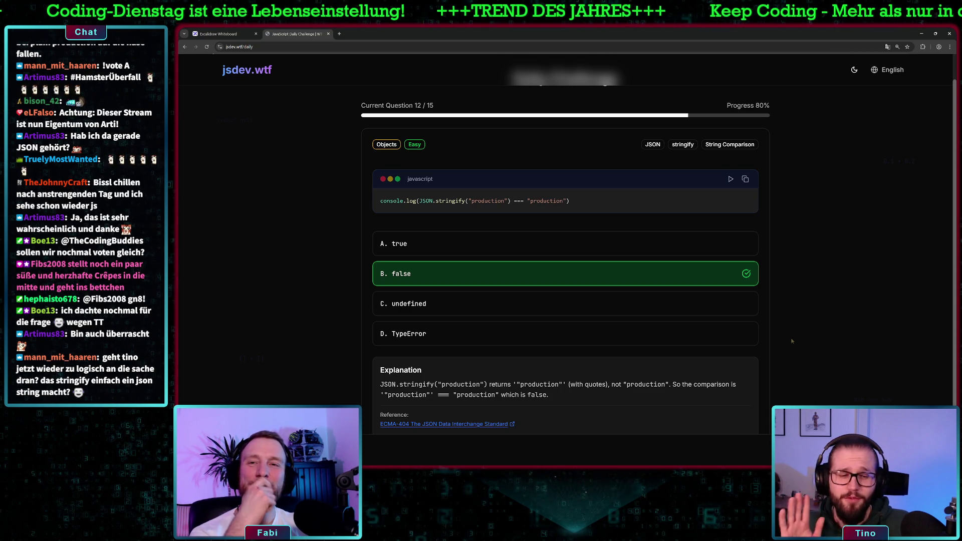
pyautogui.press('Return')
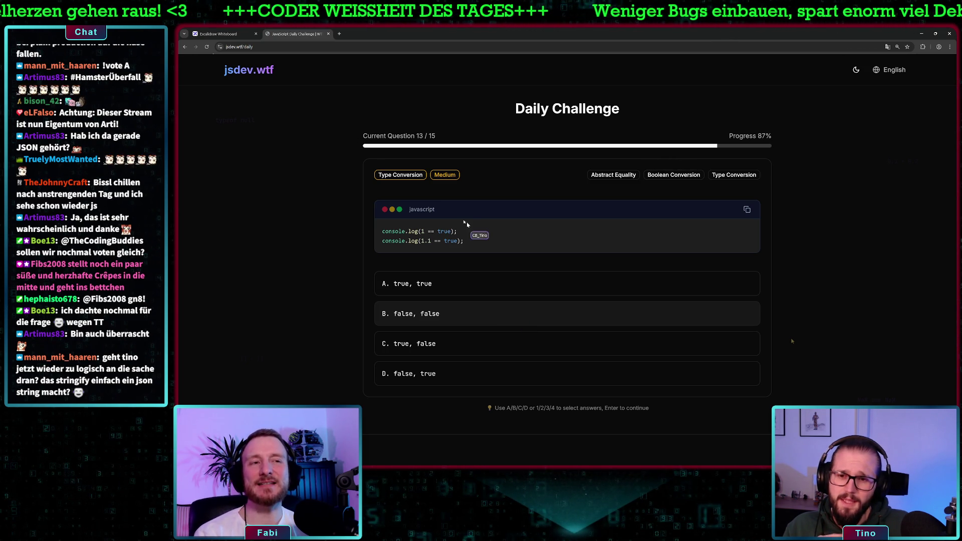
# Highlight console.log(1 == true), answer question 13 with C, "true, false", and read the explanation
pyautogui.moveTo(461, 232); pyautogui.dragTo(373, 229)
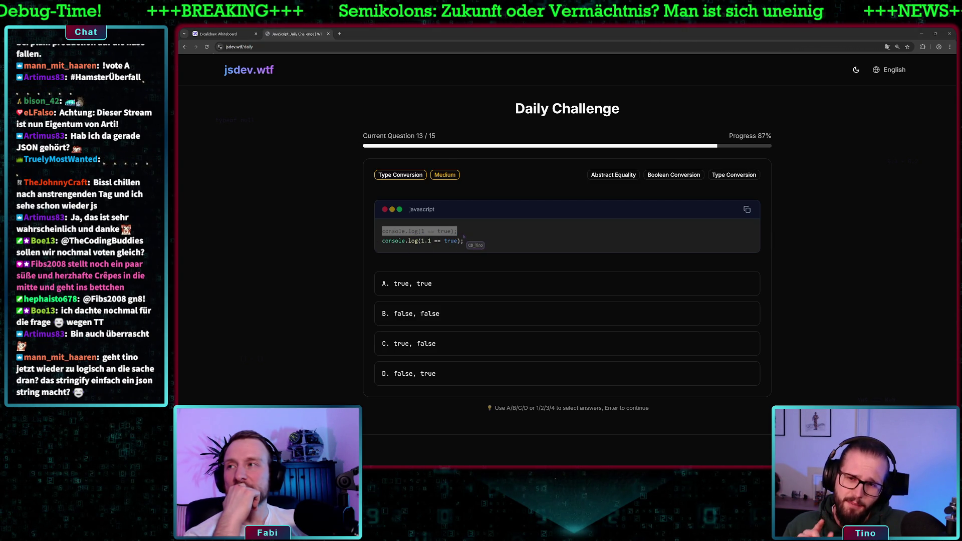
pyautogui.click(462, 266)
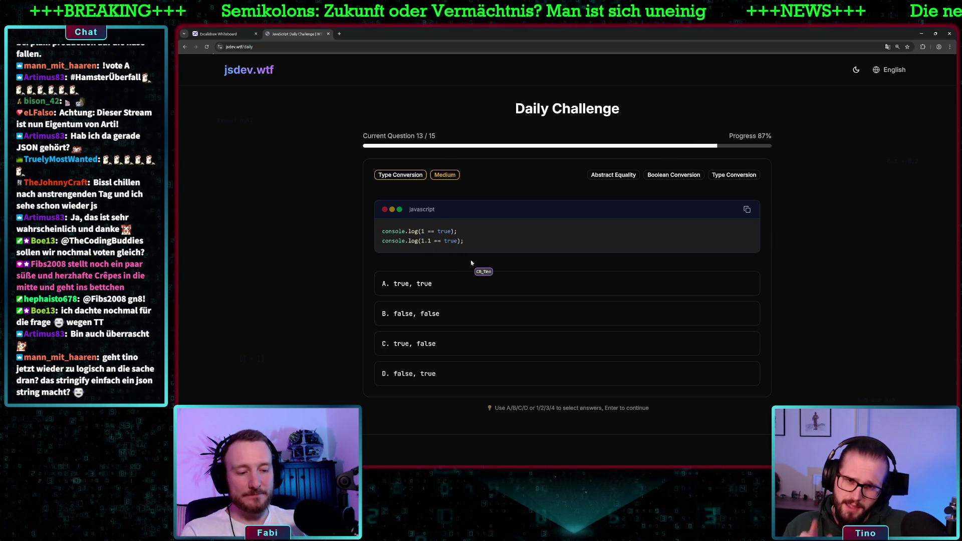
pyautogui.press('c')
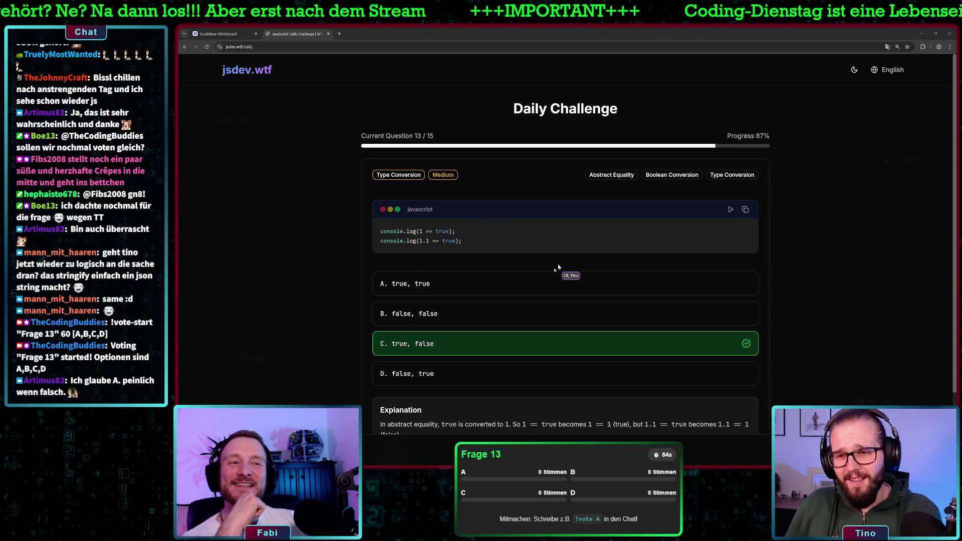
pyautogui.scroll(-1, 838, 291)
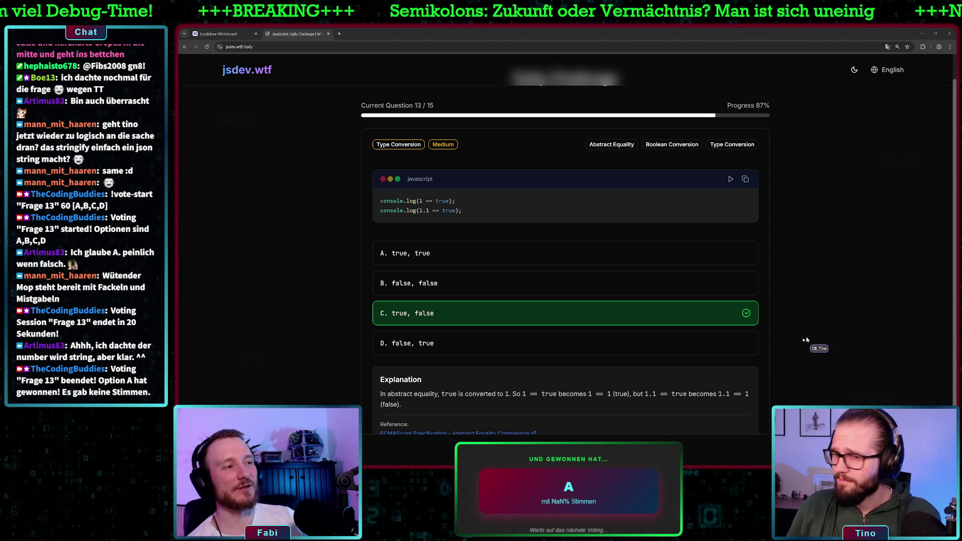
pyautogui.scroll(-2, 674, 371)
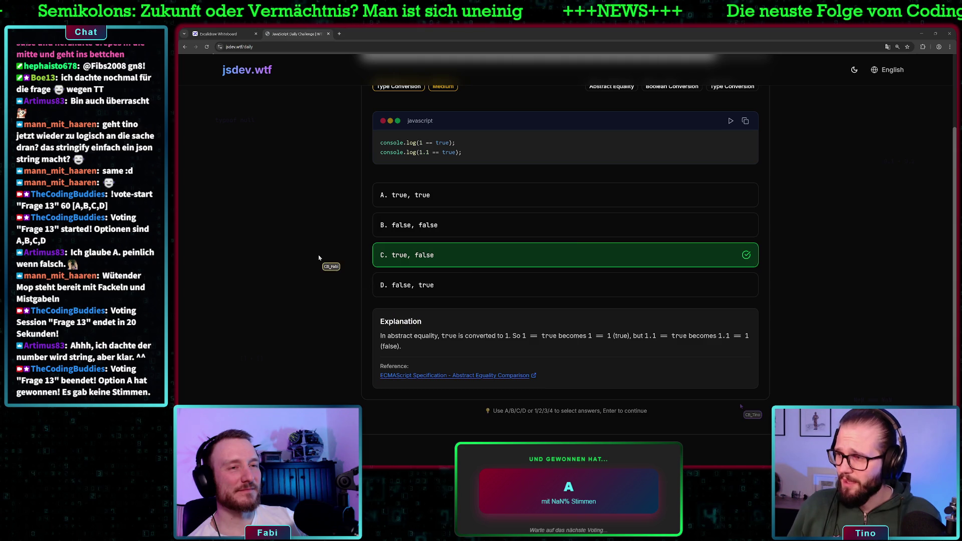
pyautogui.scroll(1, 741, 406)
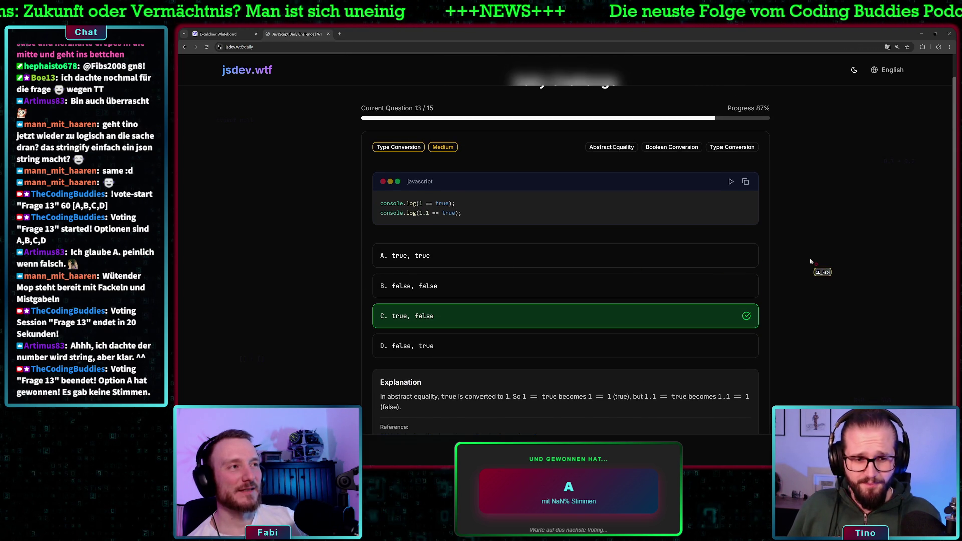
pyautogui.scroll(1, 811, 262)
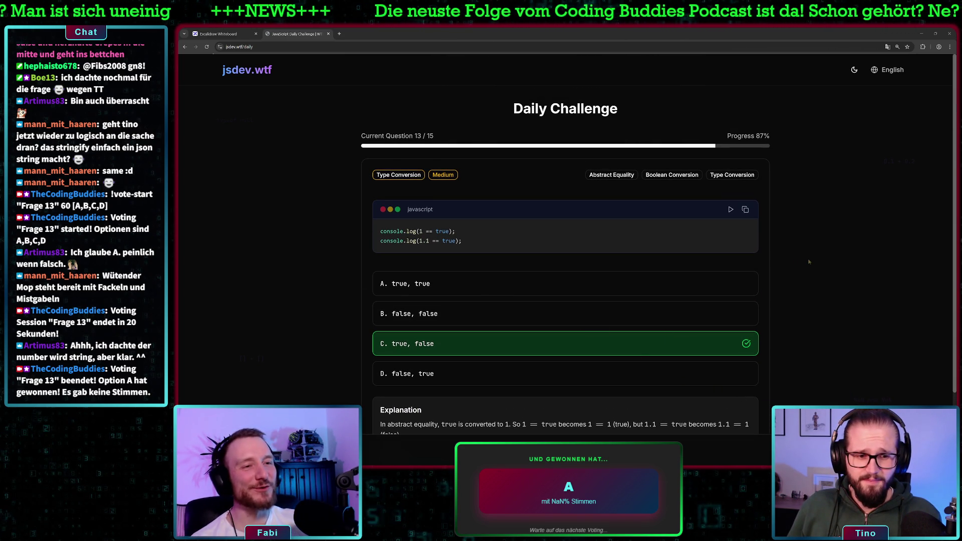
pyautogui.press('Return')
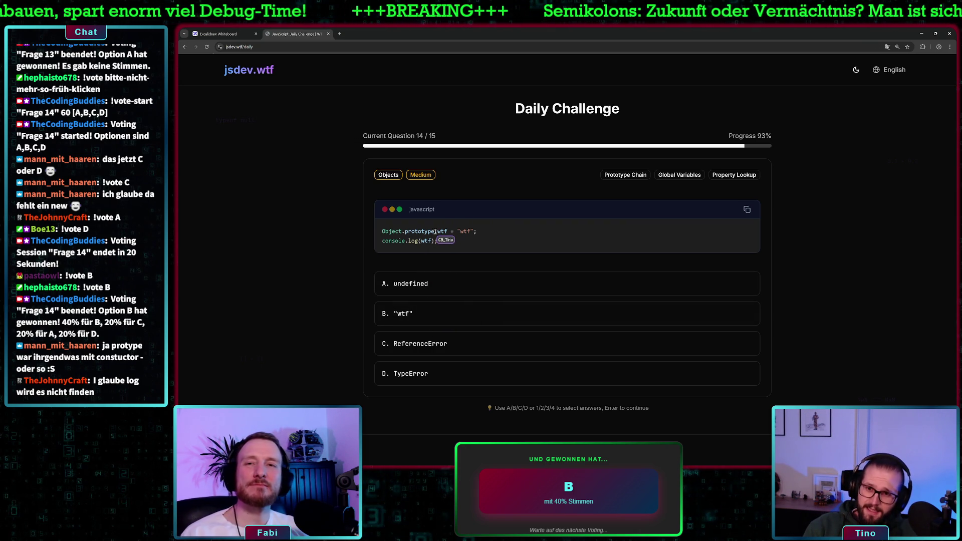
# Highlight Object.prototype in the question 14 code
pyautogui.moveTo(435, 231); pyautogui.dragTo(382, 231)
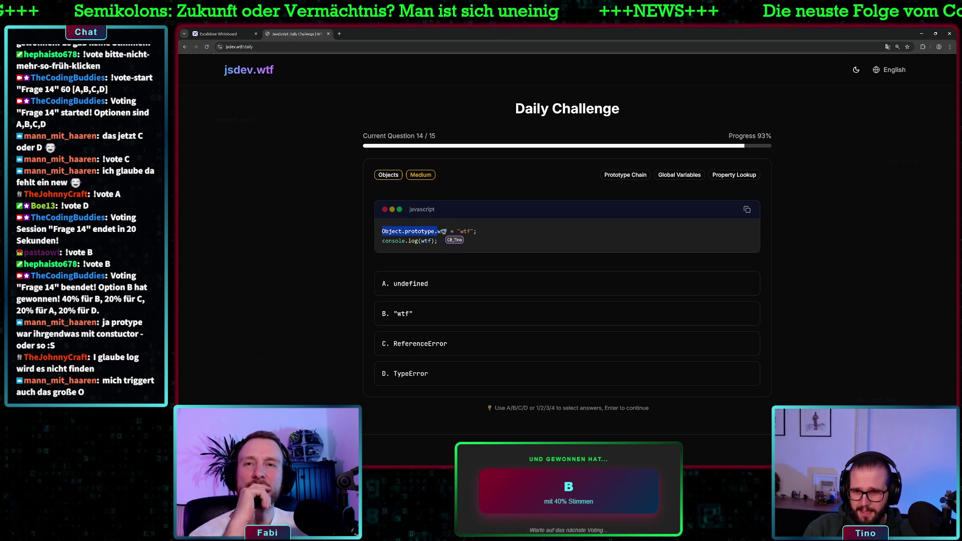
# Clear the highlight from the question 14 code
pyautogui.click(427, 242)
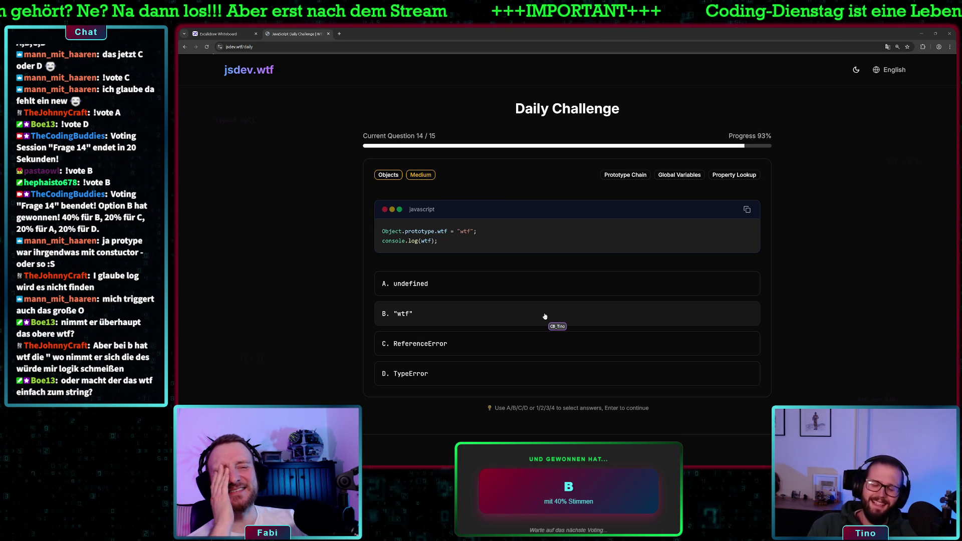
# Answer question 14 with B, "wtf", and read its prototype-chain explanation
pyautogui.click(544, 313)
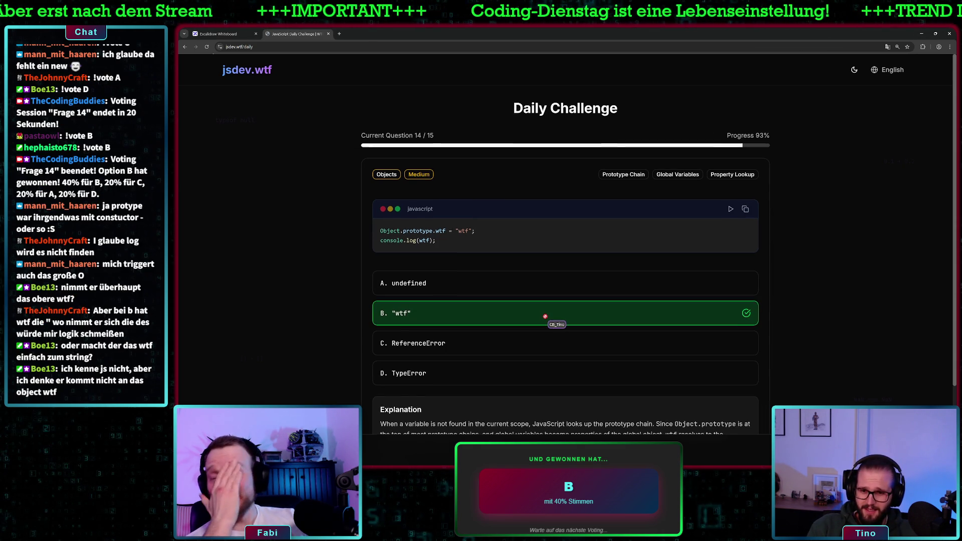
pyautogui.scroll(-1, 545, 317)
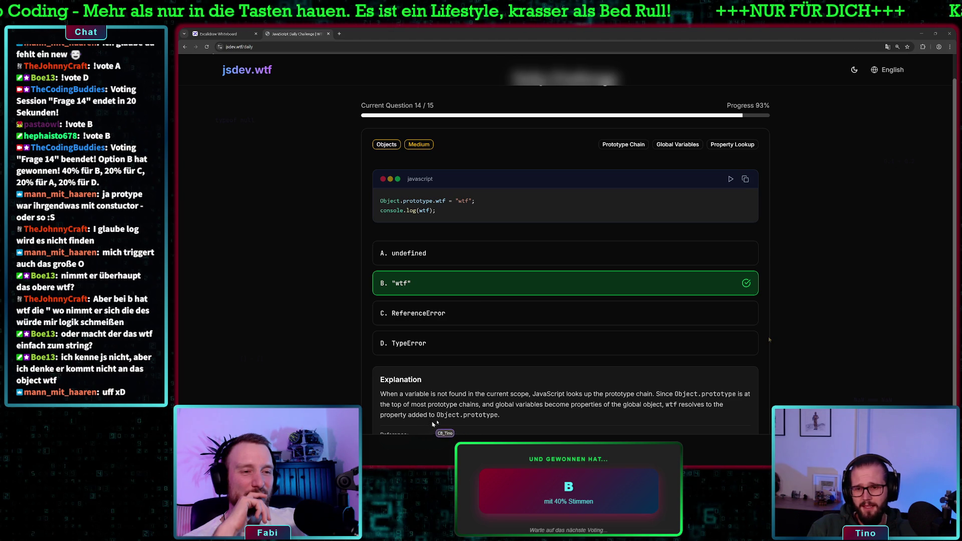
pyautogui.scroll(-1, 768, 339)
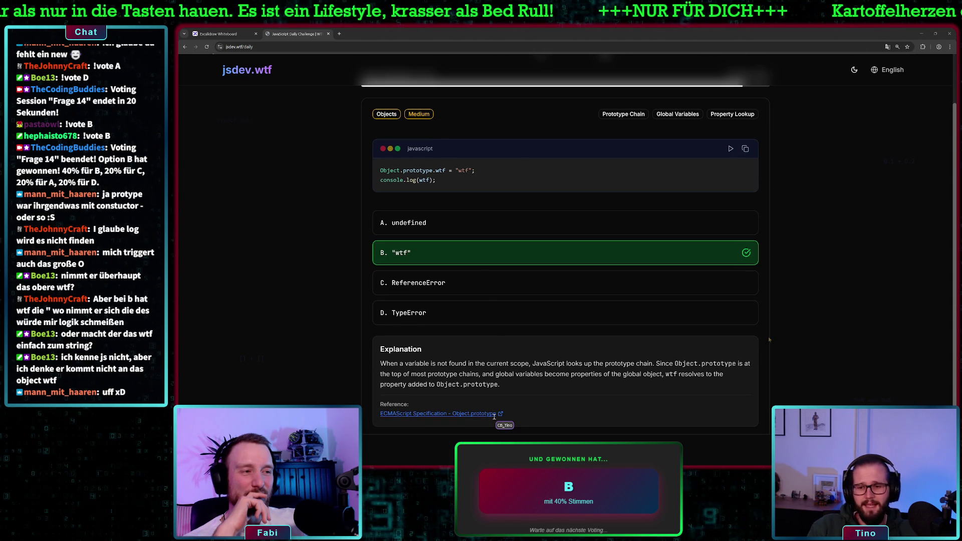
pyautogui.scroll(-1, 769, 339)
pyautogui.scroll(2, 769, 339)
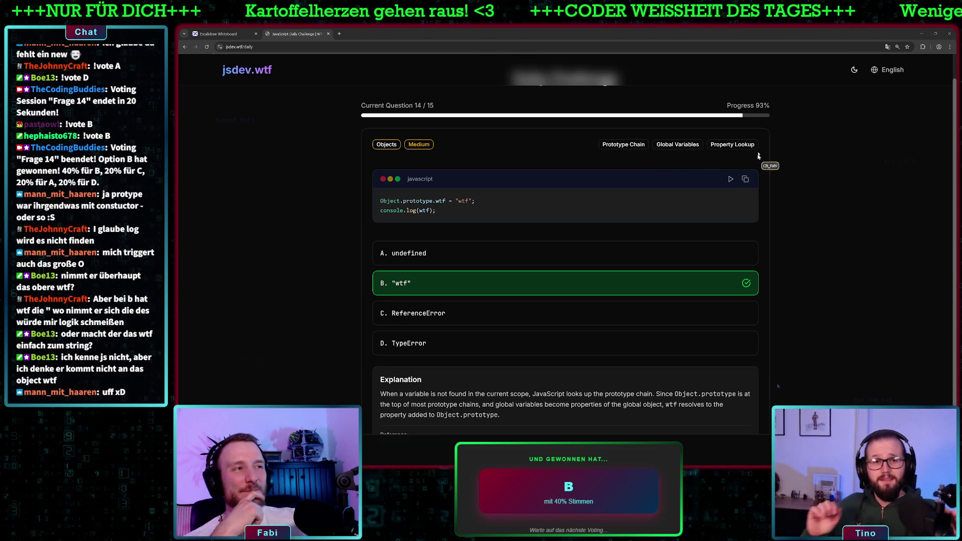
# Highlight the Global Variables and Property Lookup tags, then continue to question 15
pyautogui.moveTo(755, 144); pyautogui.dragTo(658, 146)
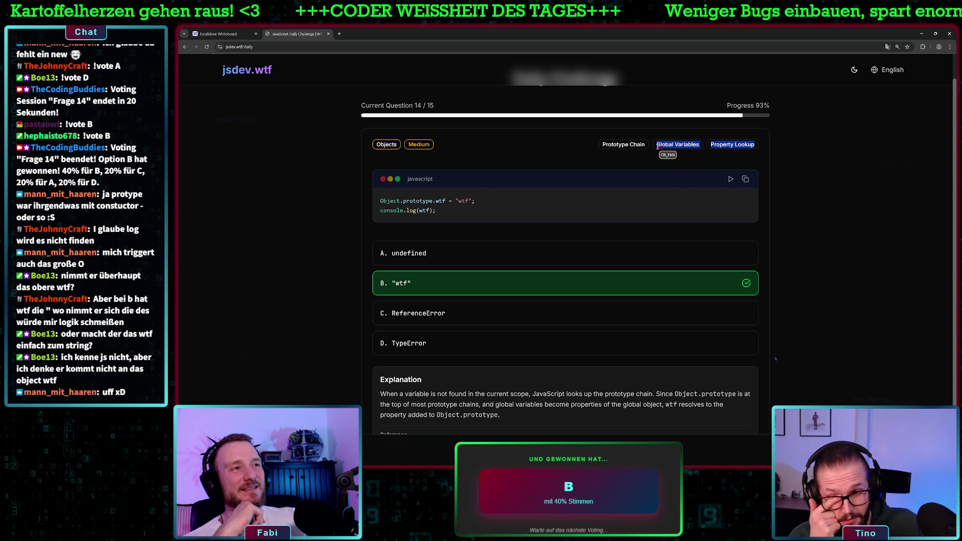
pyautogui.click(780, 157)
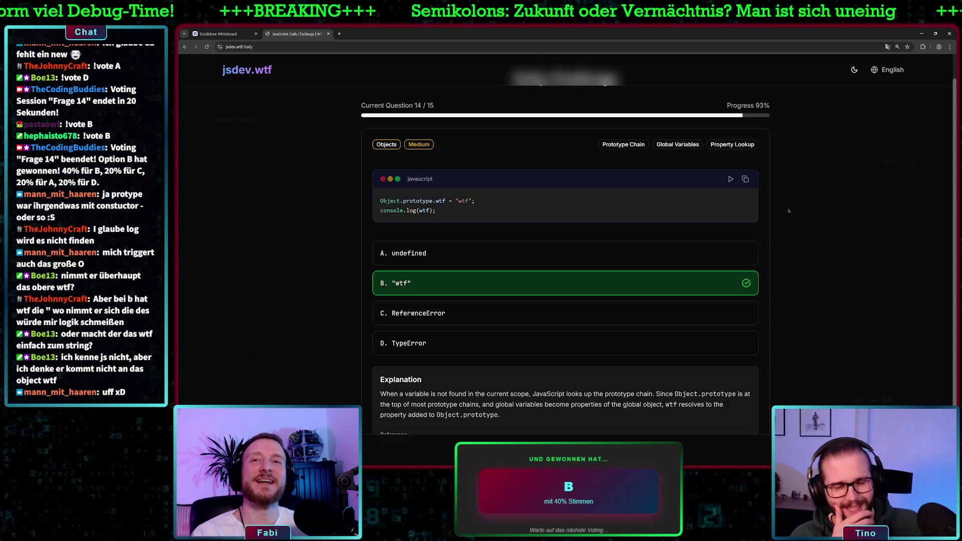
pyautogui.press('Return')
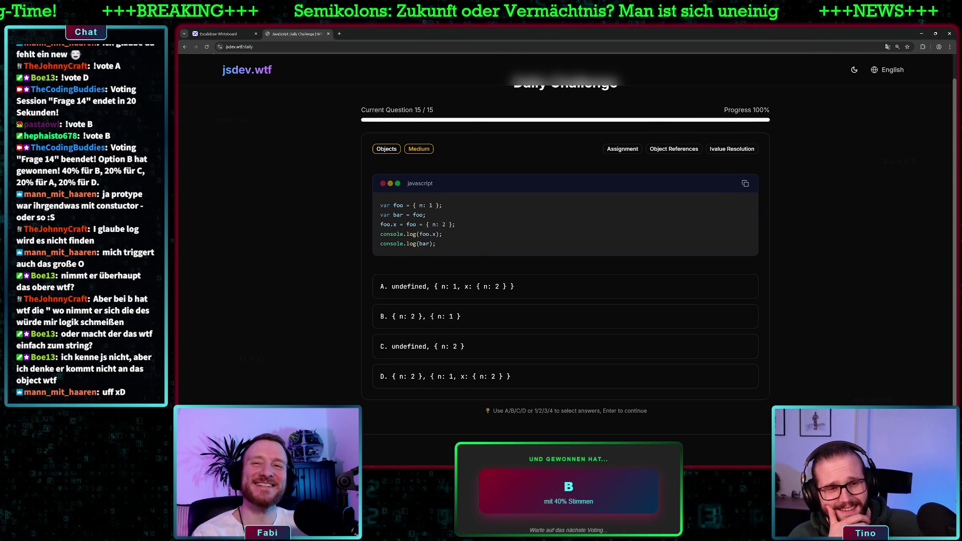
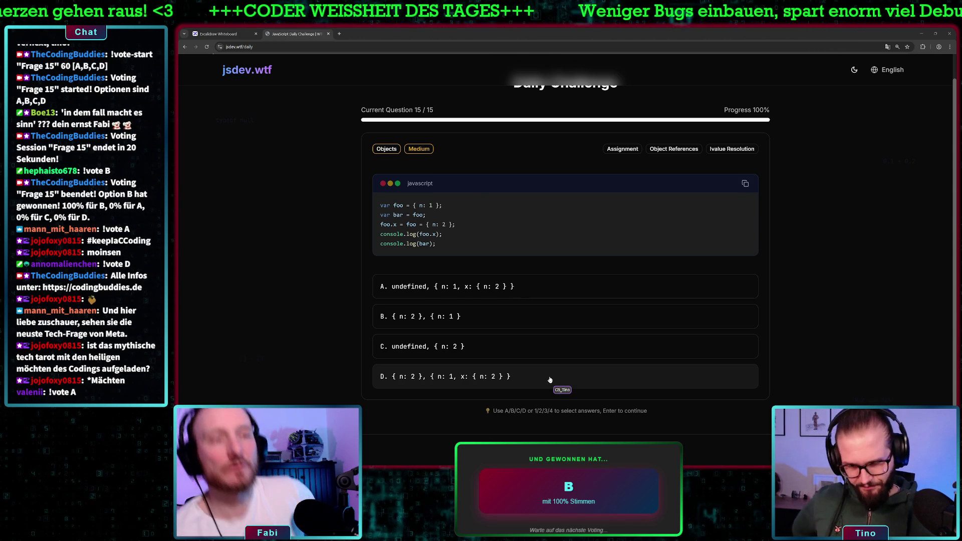
# Answer question 15 with D and read the explanation showing A was correct
pyautogui.click(550, 376)
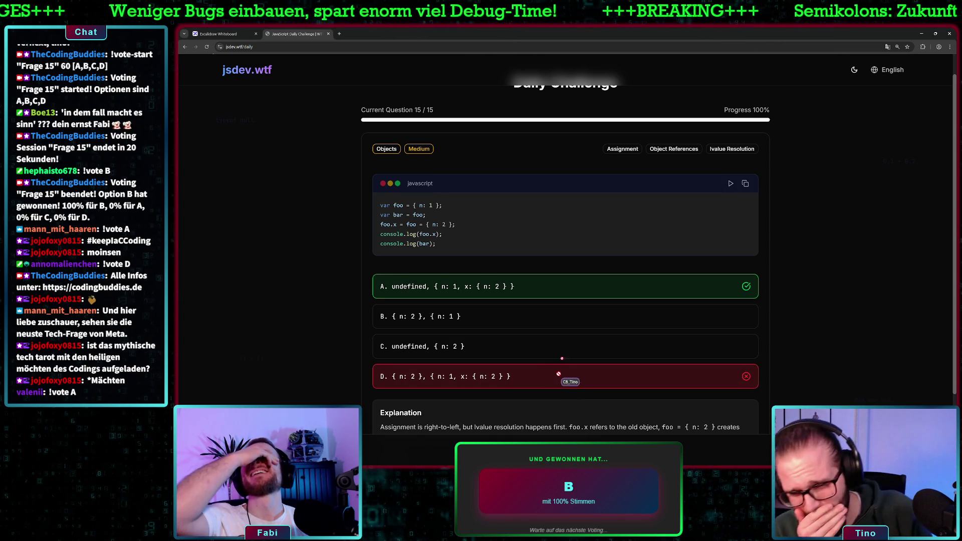
pyautogui.scroll(-1, 566, 346)
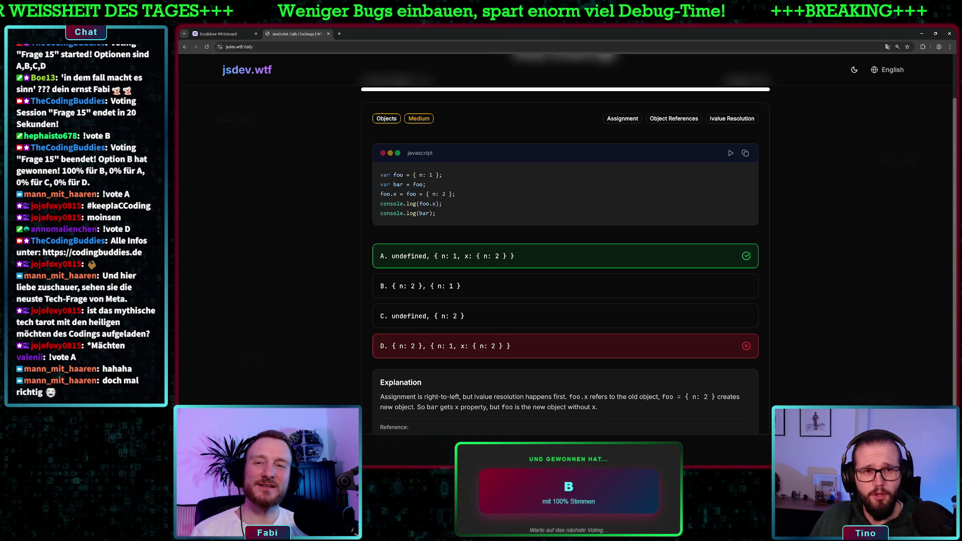
pyautogui.scroll(1, 486, 214)
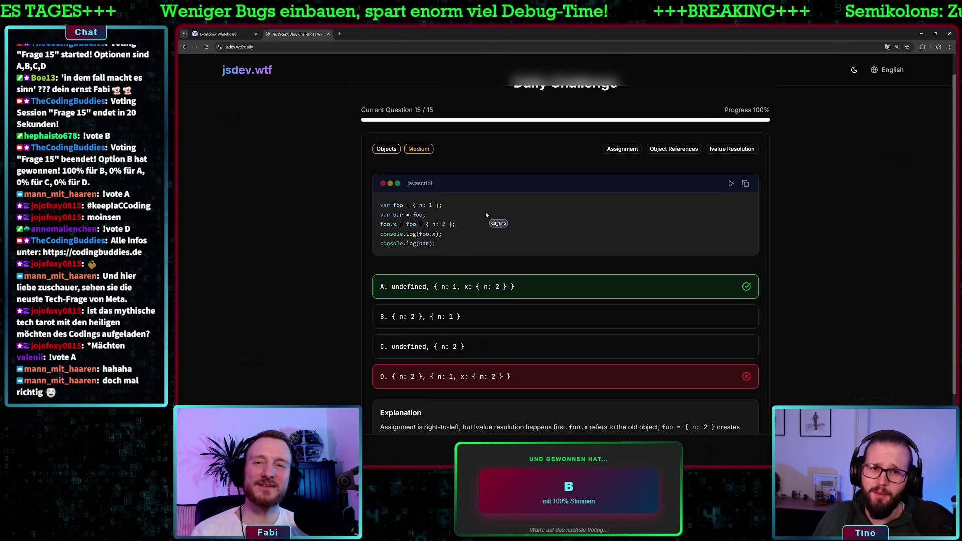
# Continue to the daily challenge results showing 11/15 with 73% accuracy
pyautogui.scroll(1, 485, 215)
pyautogui.scroll(-2, 793, 389)
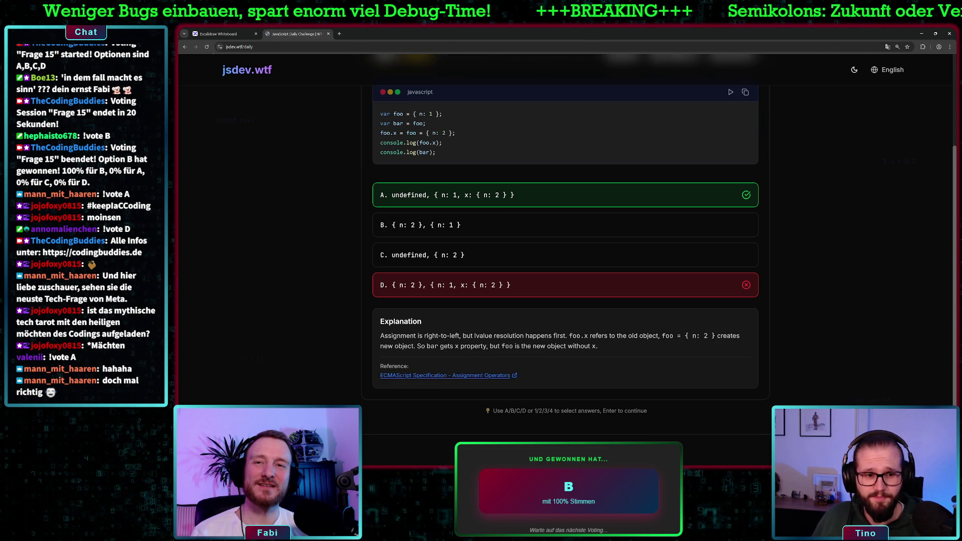
pyautogui.press('Return')
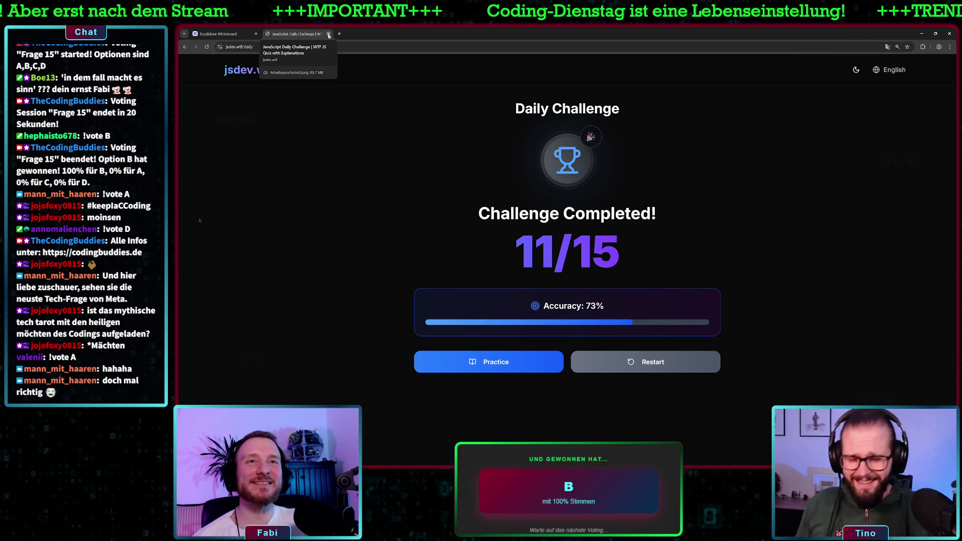
# Select and copy the jsdev.wtf site name, then close the challenge tab
pyautogui.click(256, 47)
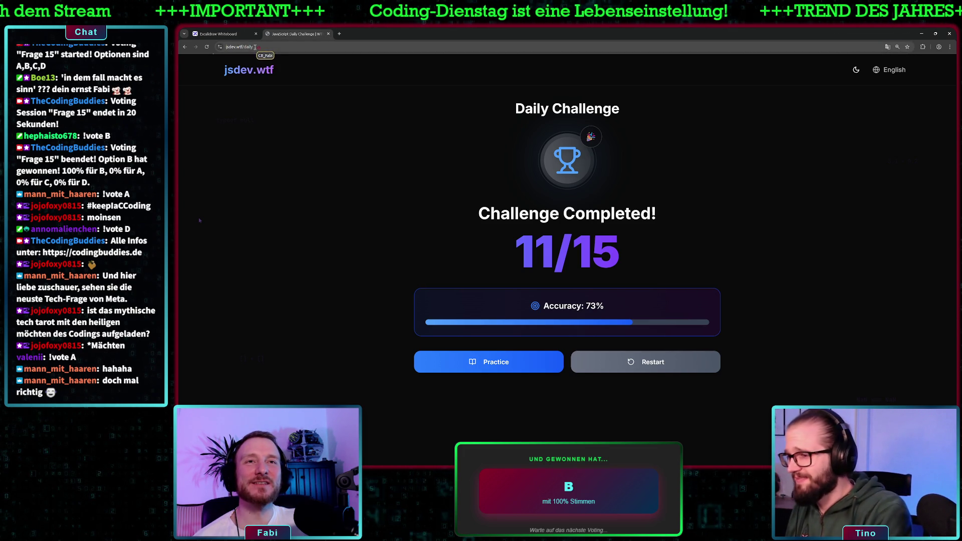
pyautogui.click(247, 47)
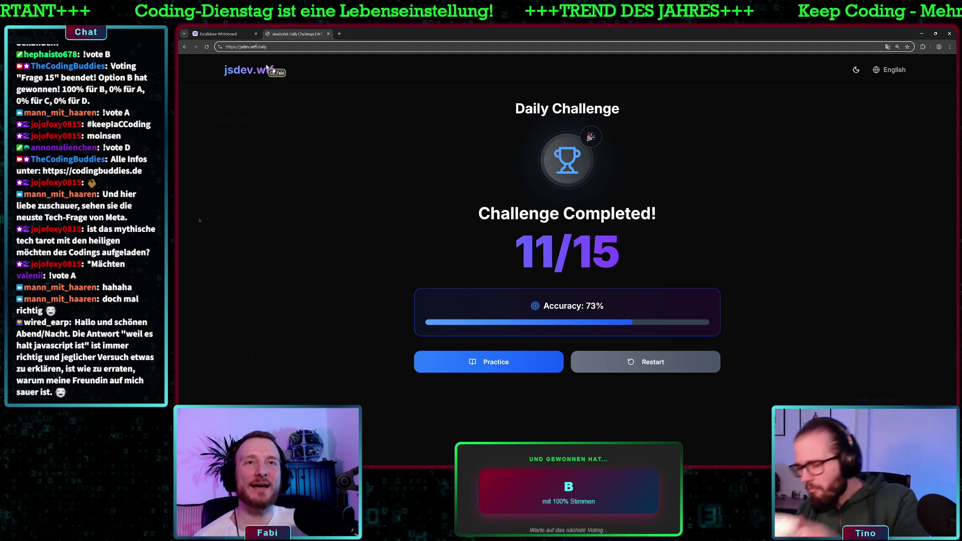
pyautogui.moveTo(276, 72); pyautogui.dragTo(224, 71)
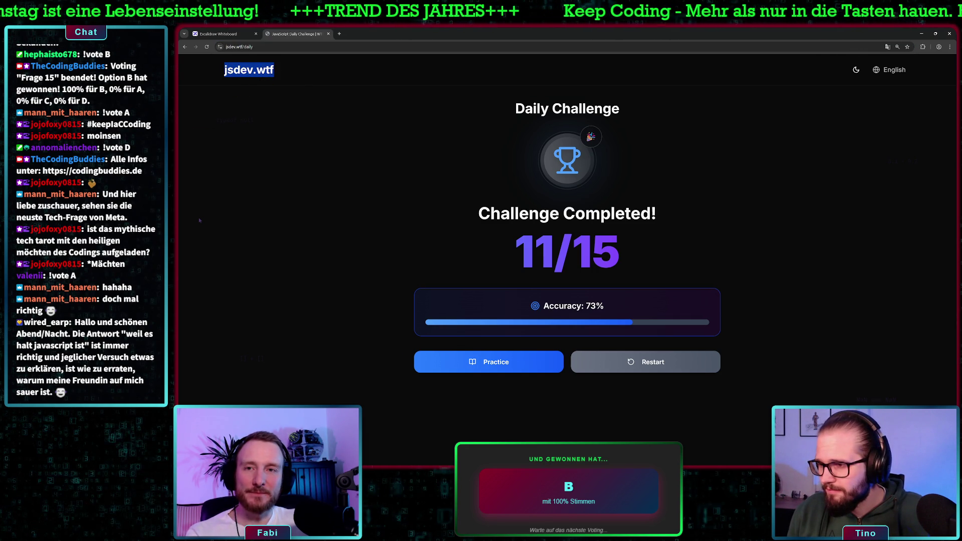
pyautogui.hotkey('alt', 'Tab')
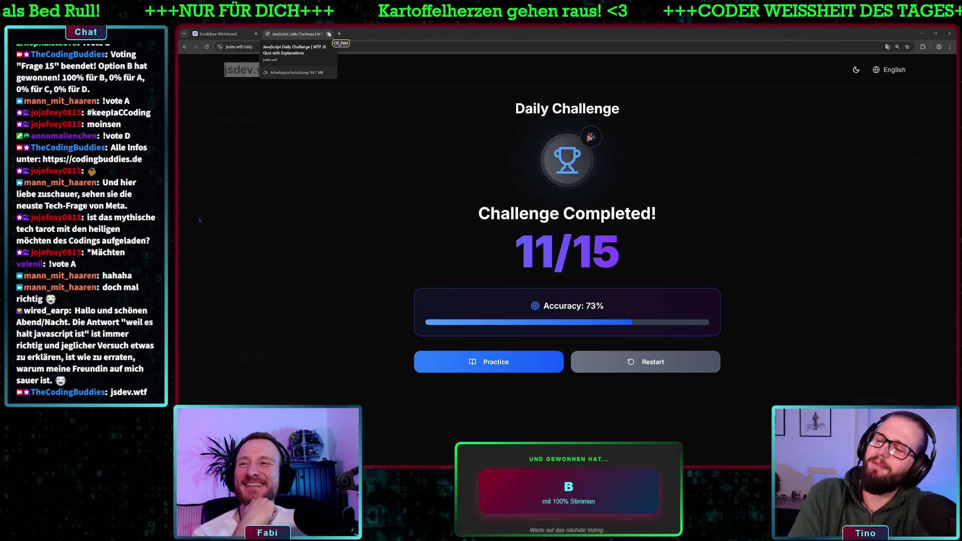
pyautogui.click(329, 34)
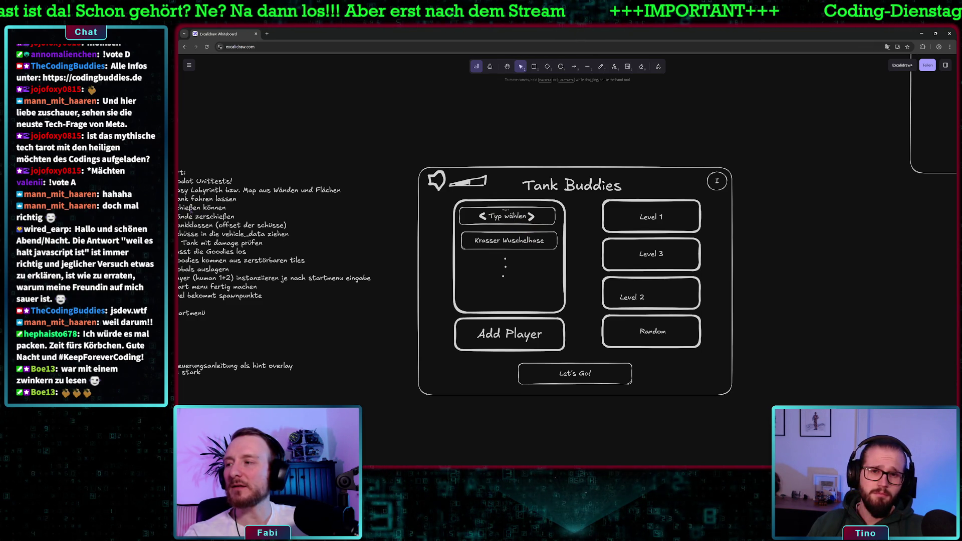
# Switch back to the Godot editor showing game_setup.gd in the Tank Buddies project
pyautogui.hotkey('alt', 'Tab')
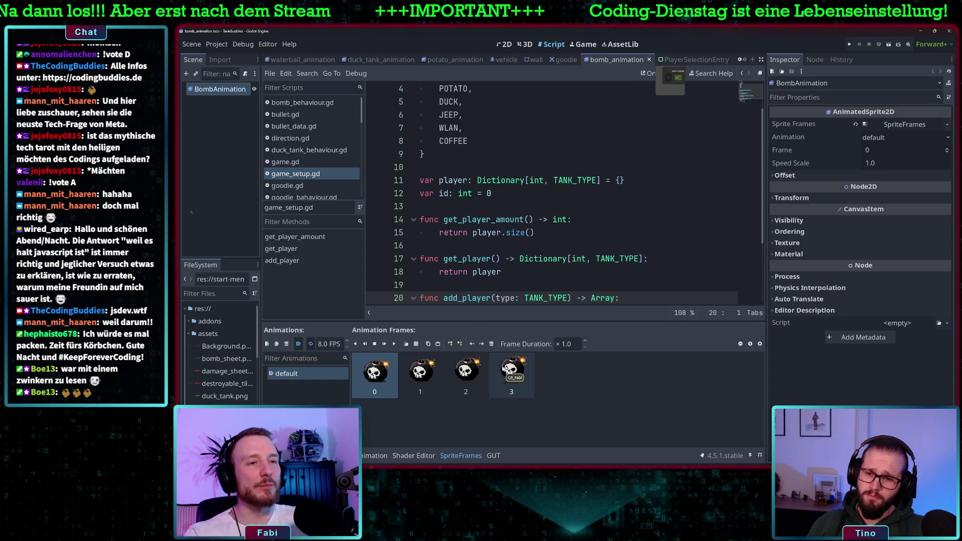
pyautogui.click(849, 44)
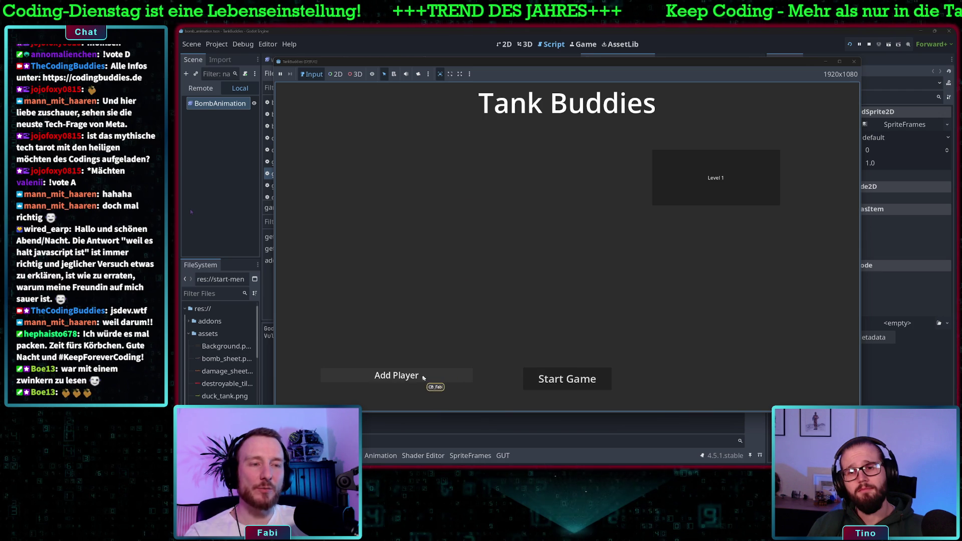
pyautogui.click(420, 379)
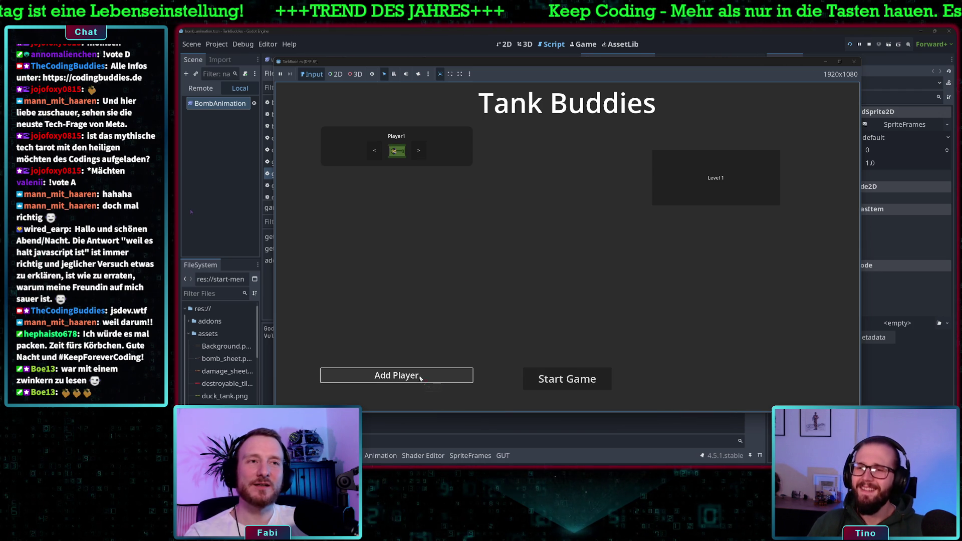
pyautogui.click(420, 377)
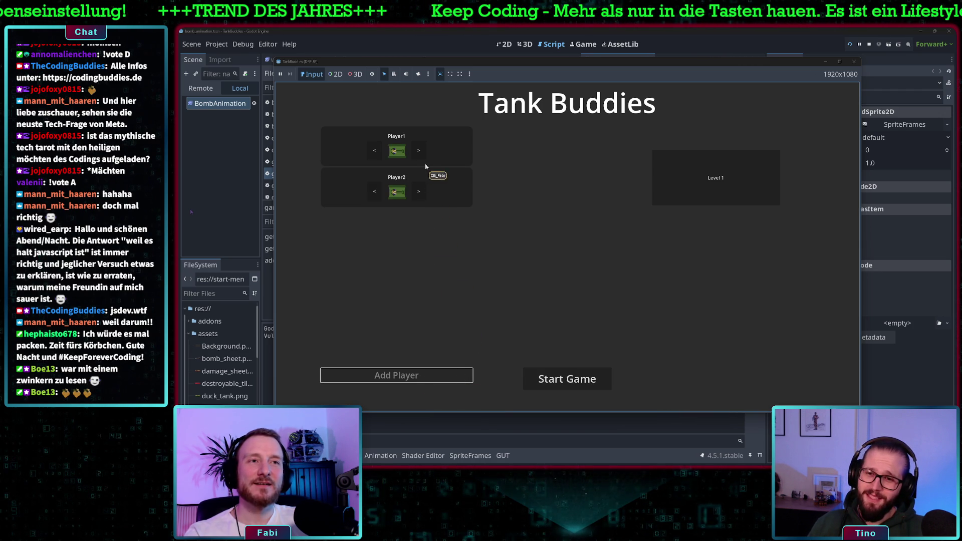
pyautogui.click(418, 150)
pyautogui.click(419, 150)
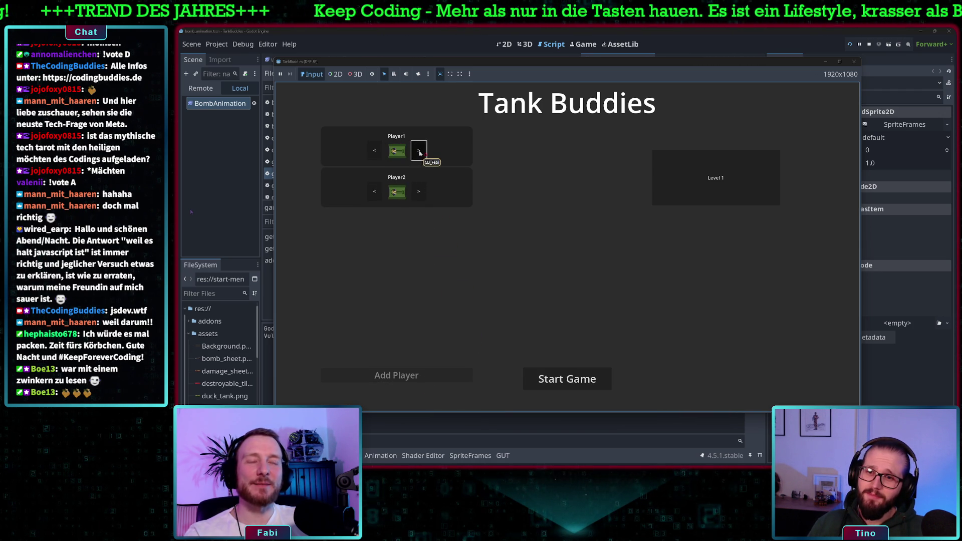
pyautogui.click(419, 150)
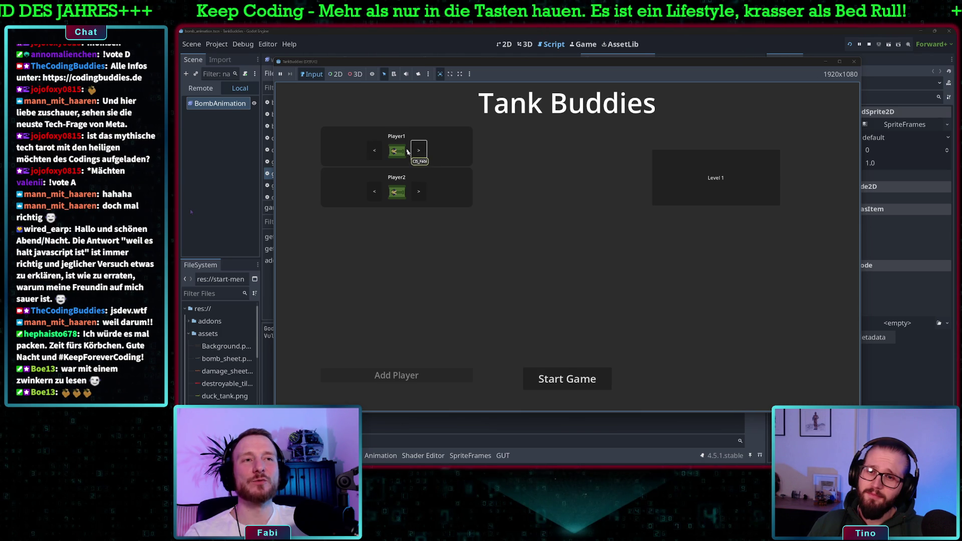
pyautogui.click(420, 151)
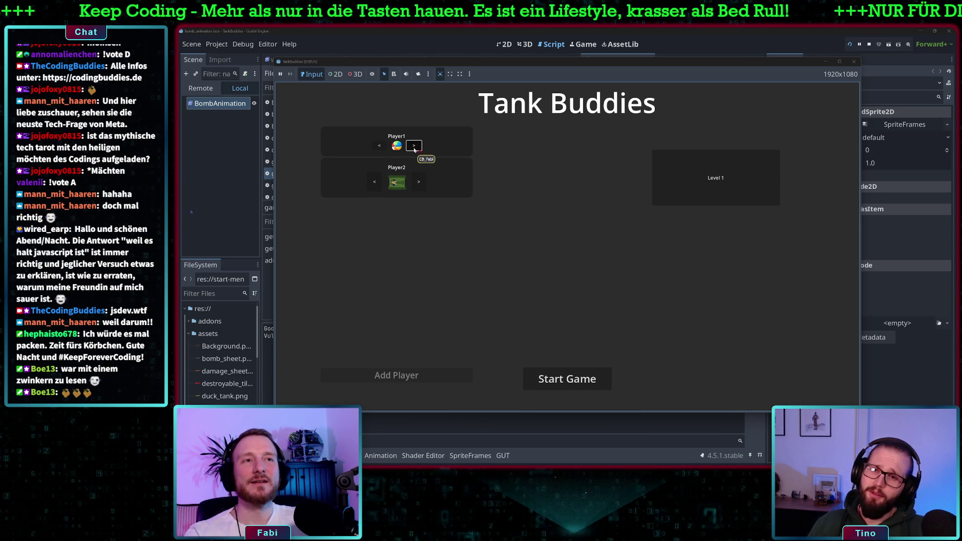
pyautogui.click(412, 146)
pyautogui.click(379, 148)
pyautogui.click(379, 146)
pyautogui.click(379, 148)
pyautogui.click(379, 148)
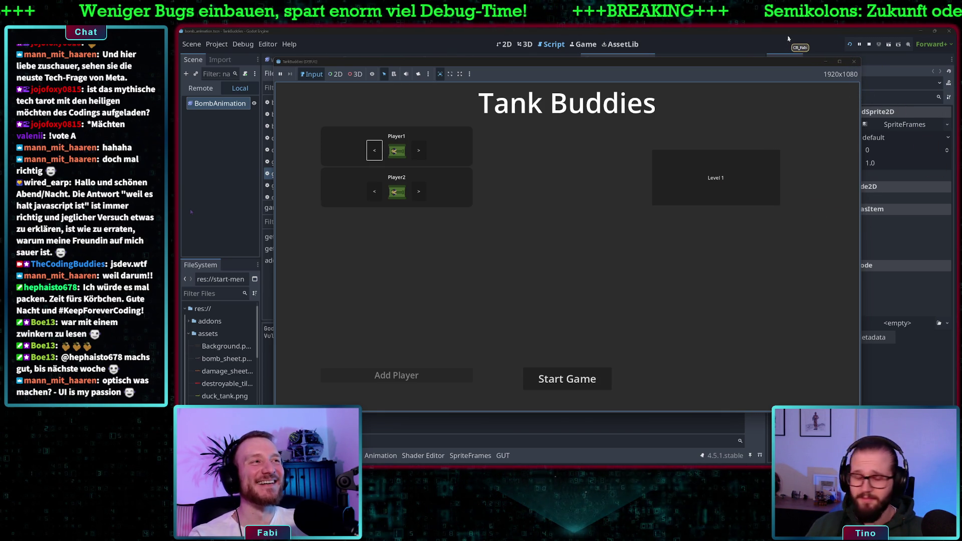
pyautogui.press('F8')
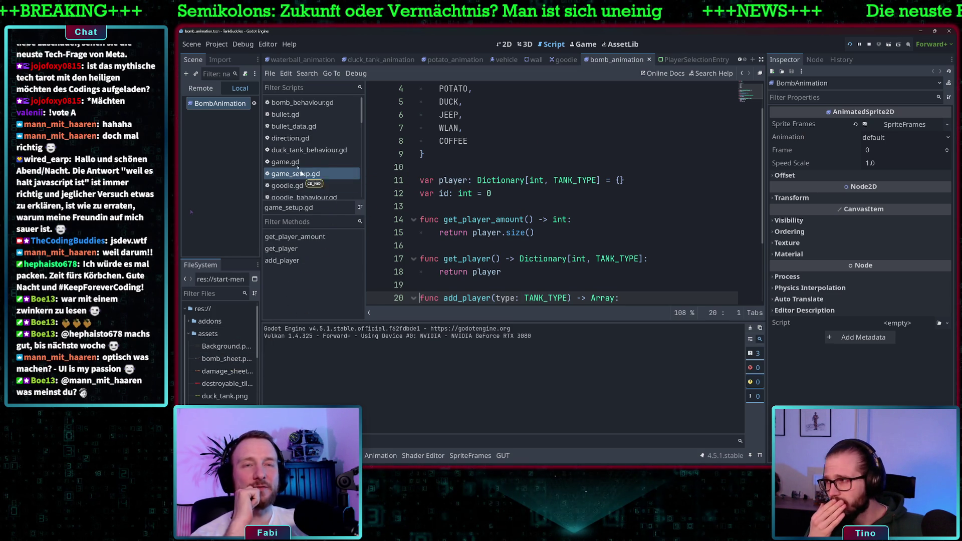
# Scroll through game_setup.gd, then view the bomb_animation scene's skull bomb sprite in 2D
pyautogui.scroll(-6, 230, 367)
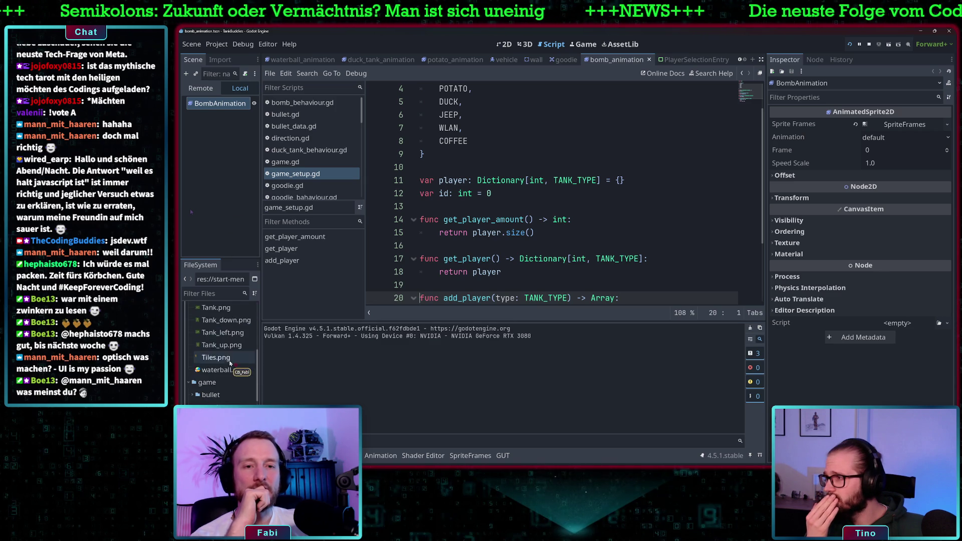
pyautogui.scroll(-3, 229, 367)
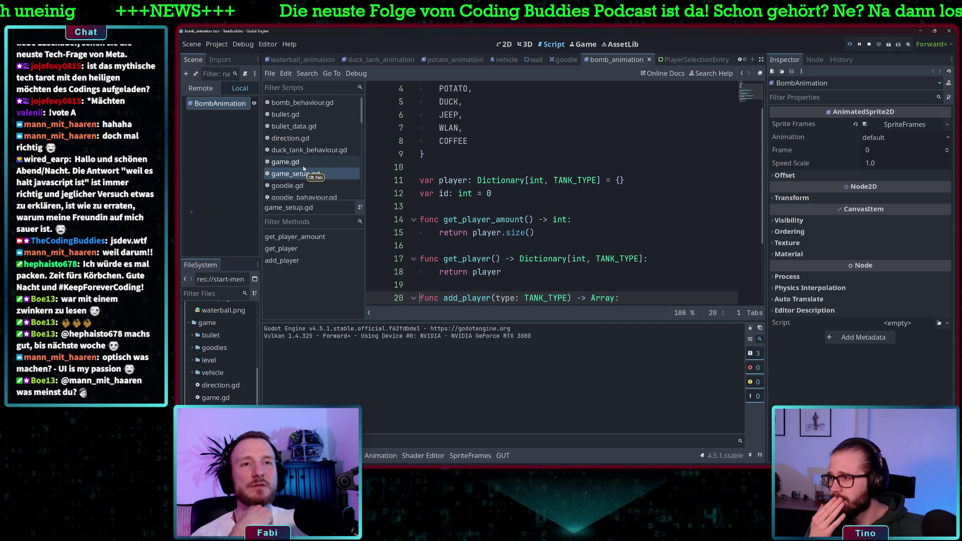
pyautogui.scroll(-4, 316, 165)
pyautogui.scroll(-1, 319, 168)
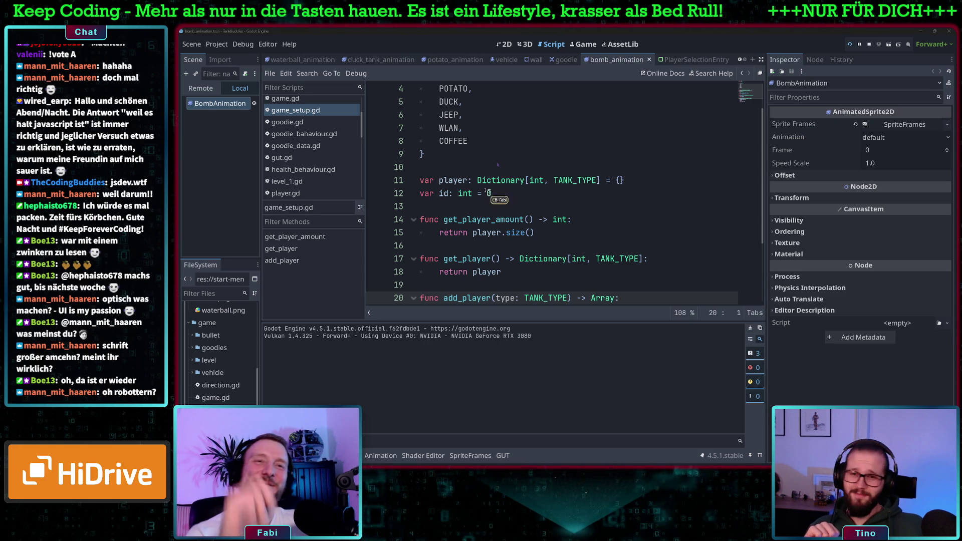
pyautogui.scroll(-3, 313, 150)
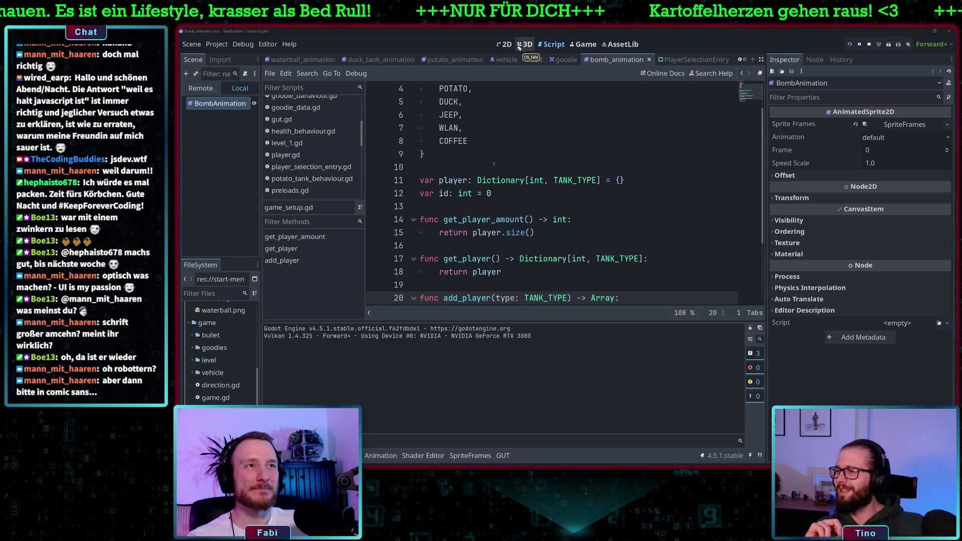
pyautogui.click(506, 44)
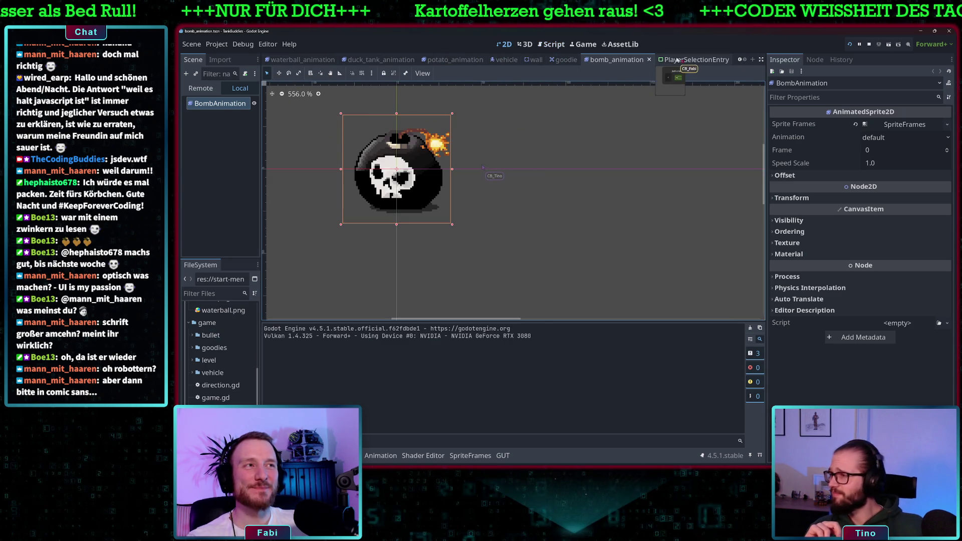
# Switch to the PlayerSelectionEntry scene and scroll FileSystem to the globals, player and start-menu folders
pyautogui.click(694, 60)
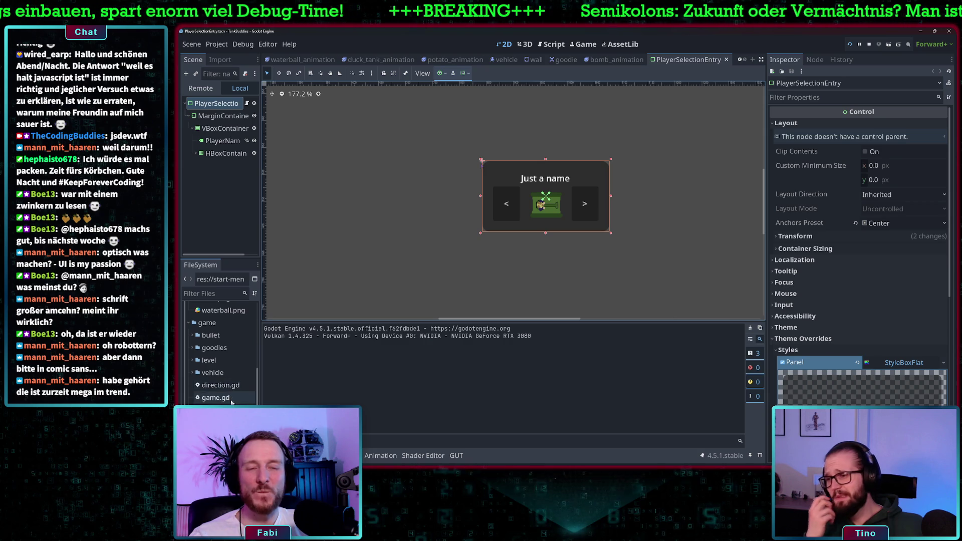
pyautogui.scroll(-3, 232, 396)
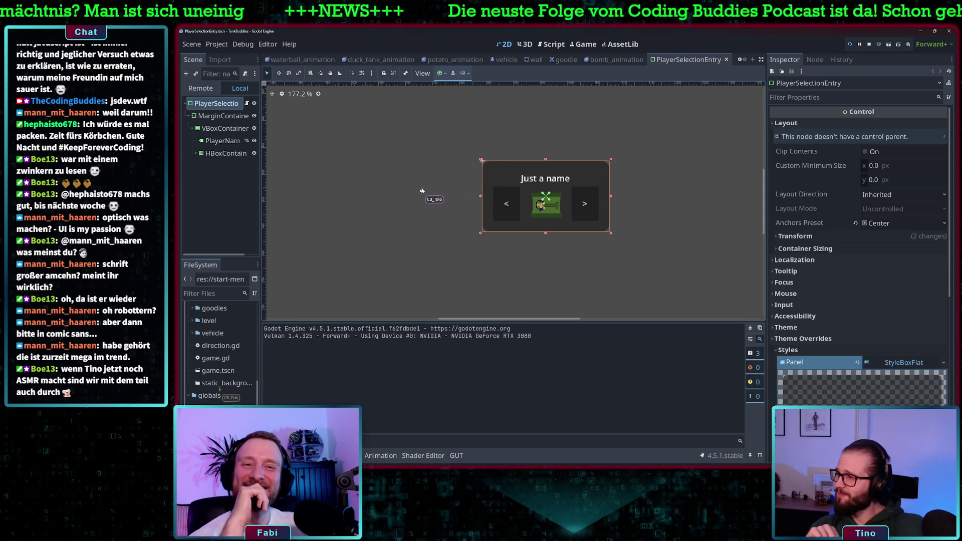
pyautogui.scroll(-1, 221, 389)
pyautogui.scroll(-1, 217, 389)
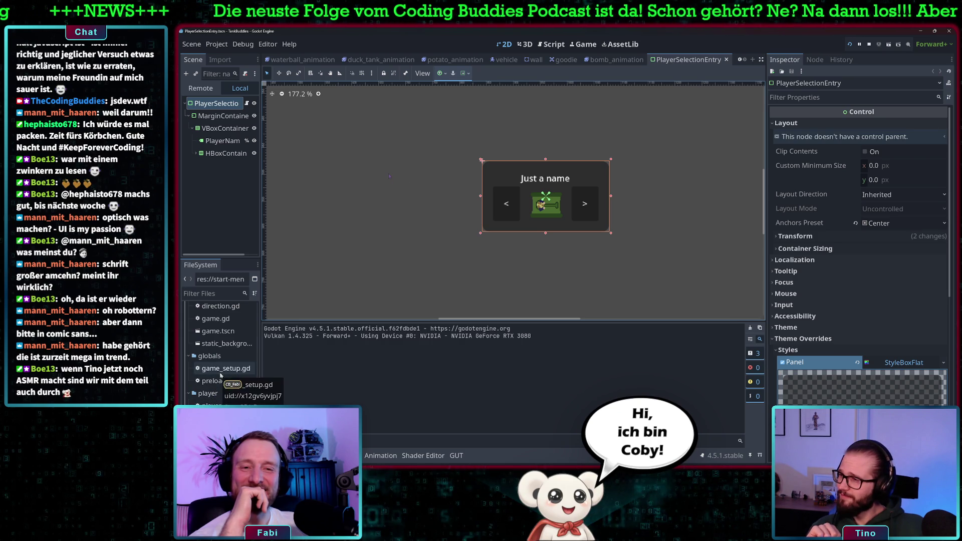
pyautogui.scroll(-3, 218, 388)
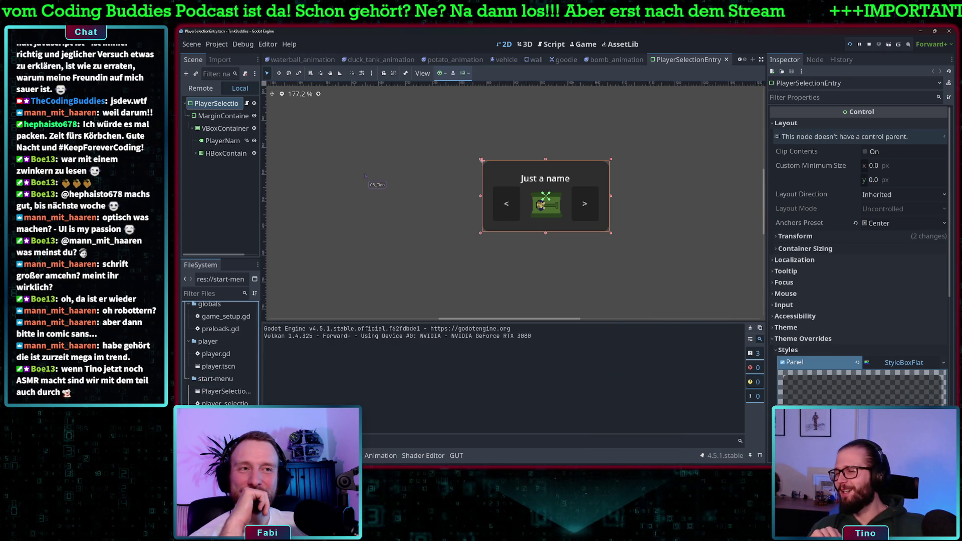
# Open start_menu.gd in the Script editor with the Output panel lowered for more code room
pyautogui.hotkey('ctrl', 'F3')
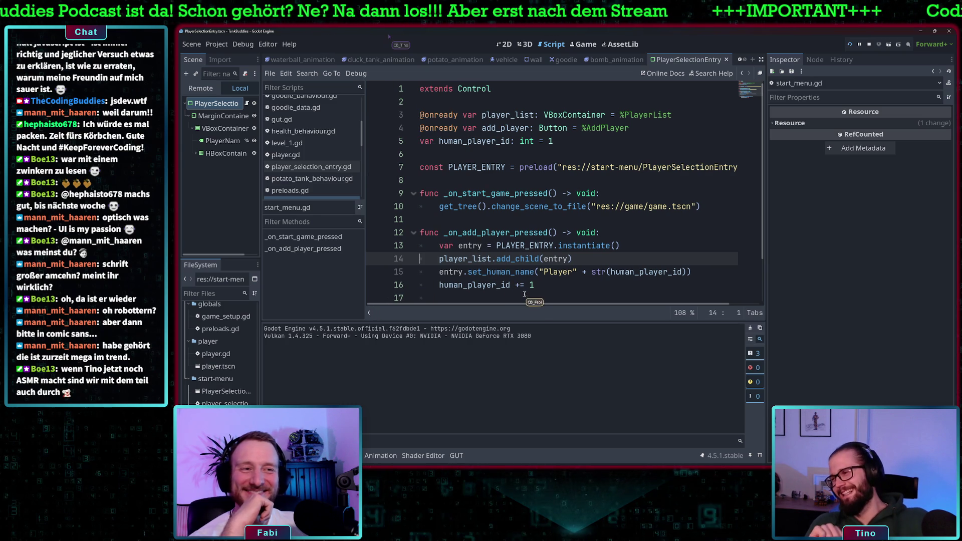
pyautogui.moveTo(535, 322); pyautogui.dragTo(537, 362)
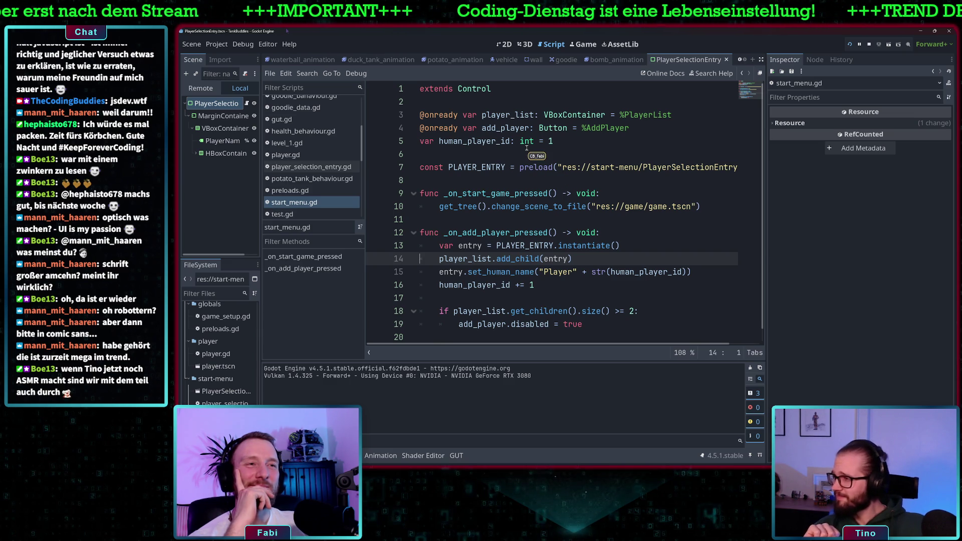
pyautogui.scroll(-1, 527, 147)
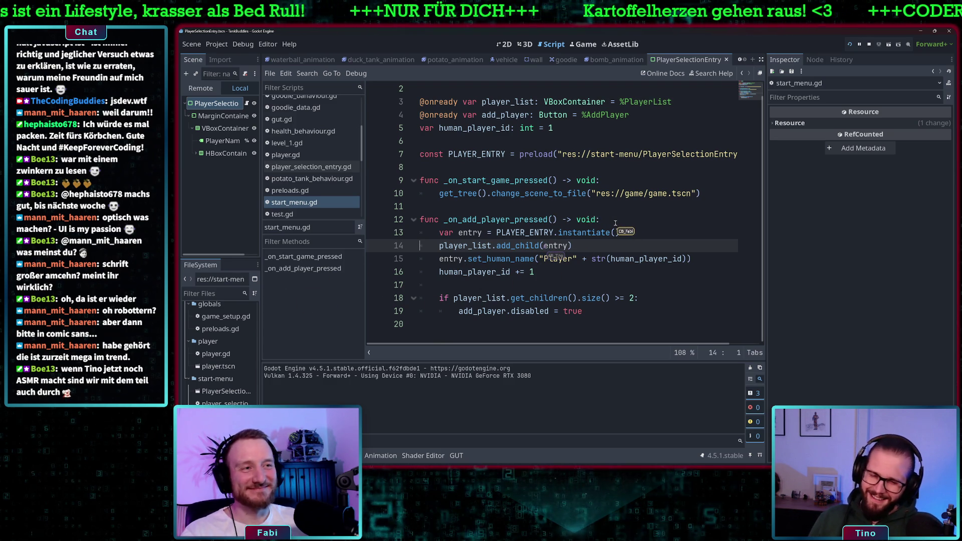
# Add the comment '# HOLT MICH HIER RAUS ICH BIN IN EINEM ROBO GEFAN' above _on_add_player_pressed
pyautogui.click(615, 220)
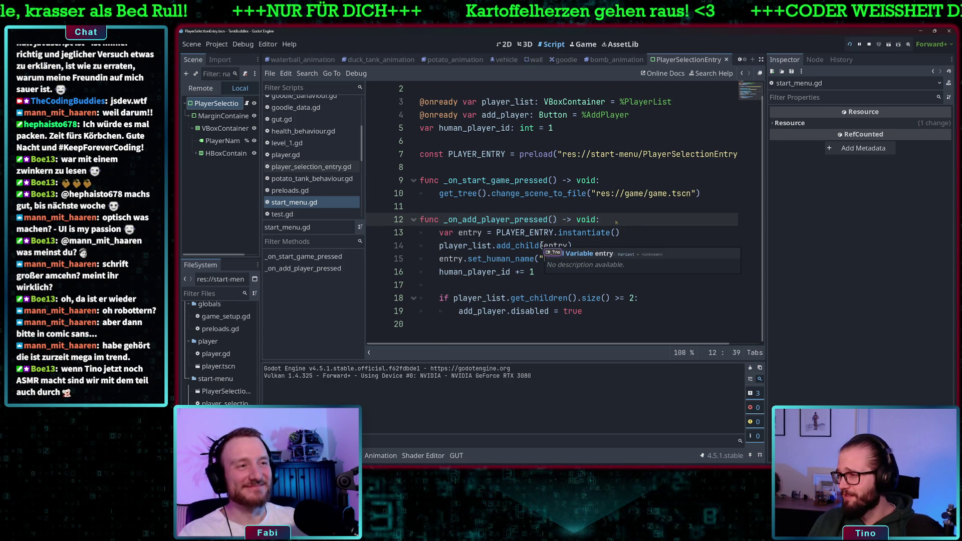
pyautogui.press('Up')
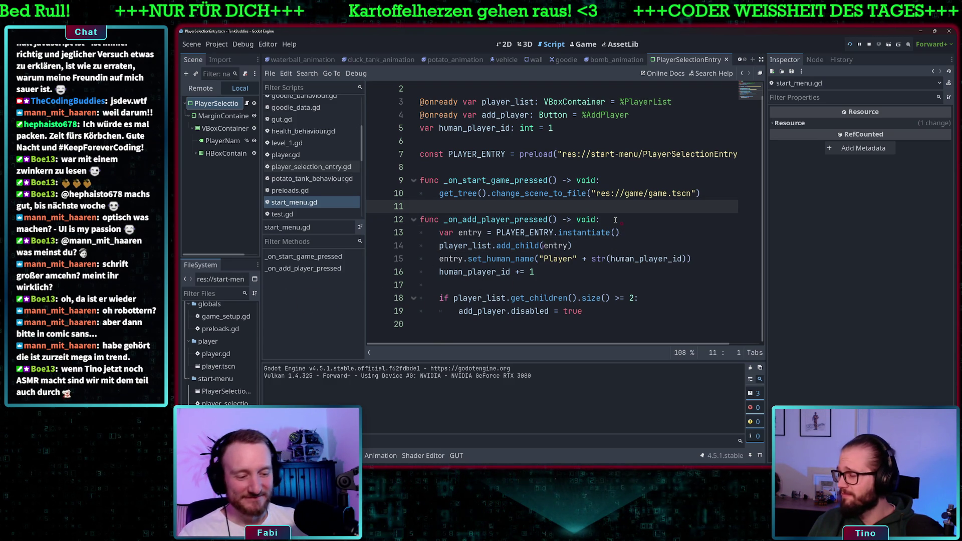
pyautogui.write('#')
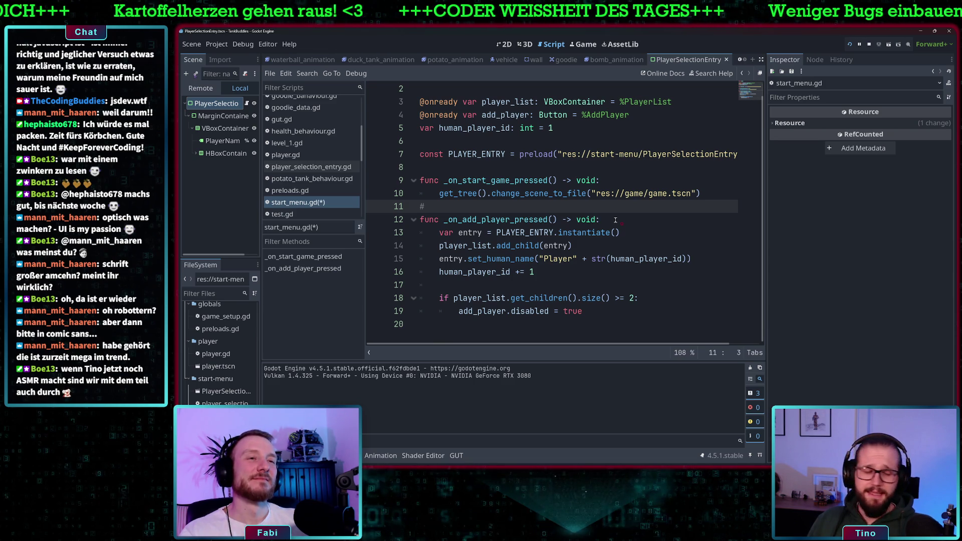
pyautogui.write(' HOLT MIC')
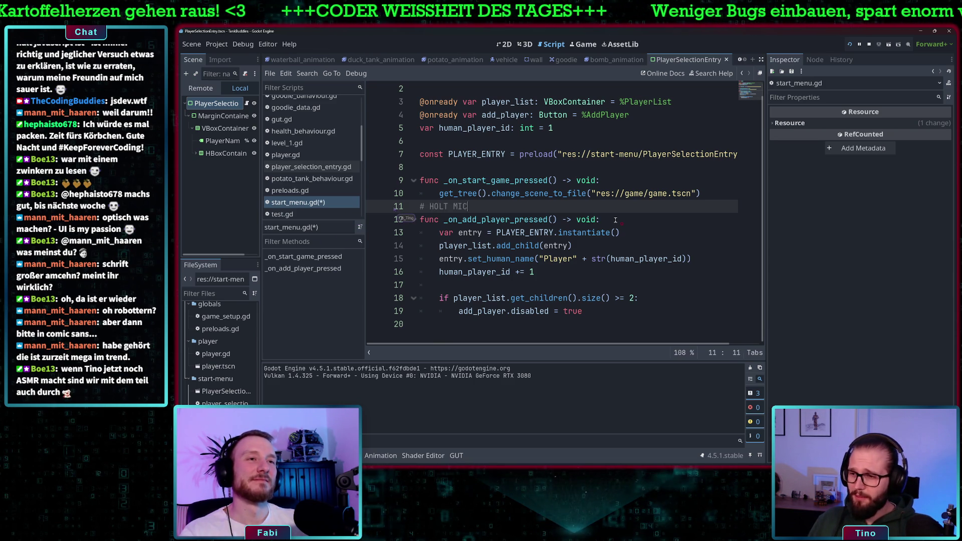
pyautogui.write('H HIER RAUS')
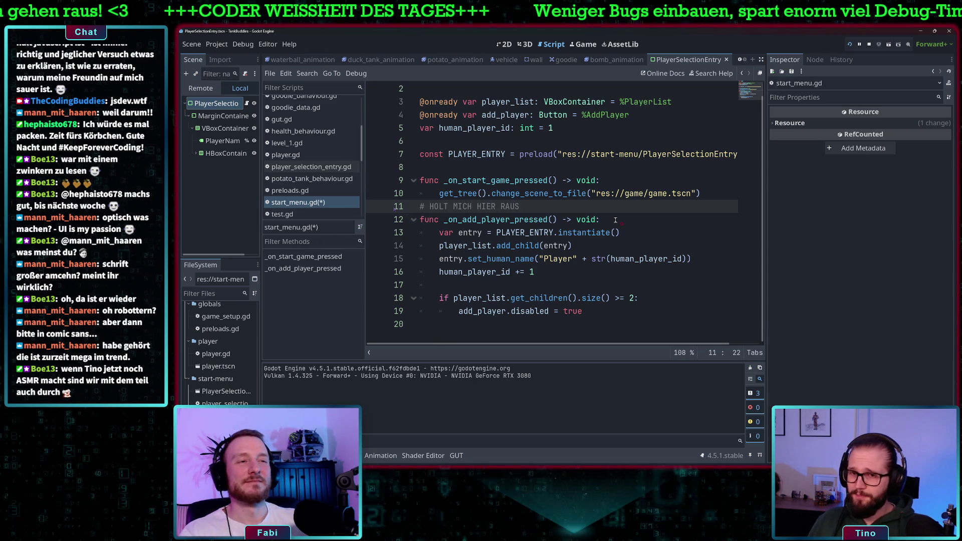
pyautogui.write(' ICH BIN ')
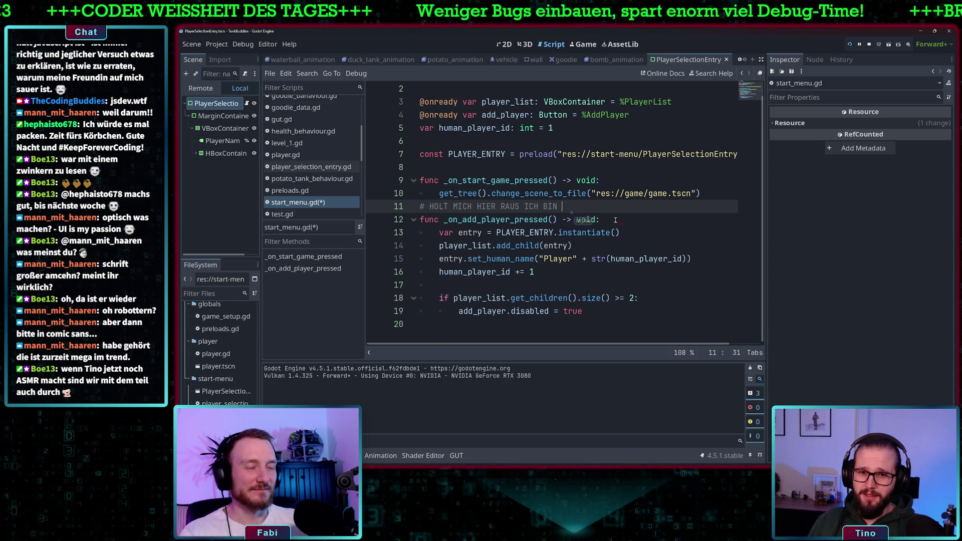
pyautogui.write('IN EIN')
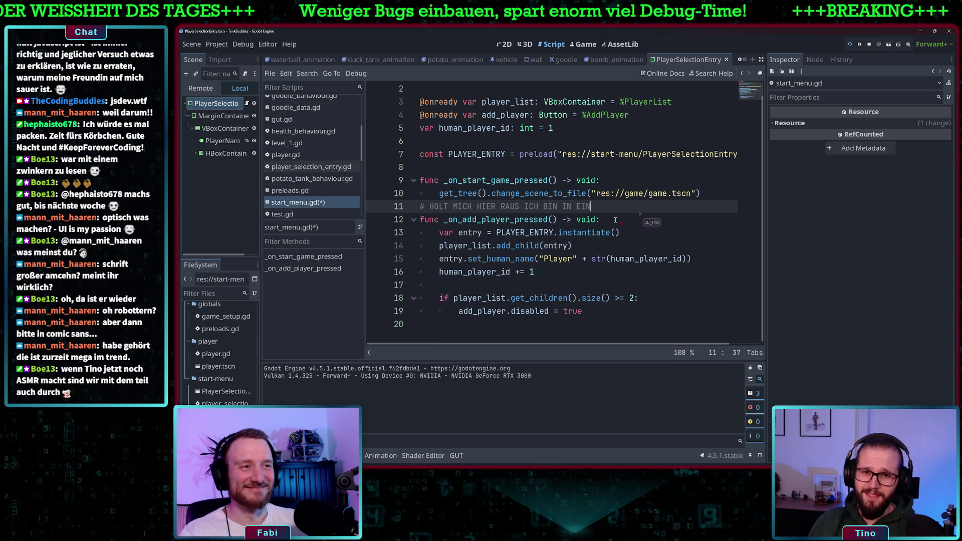
pyautogui.write('EM ROBO GEF')
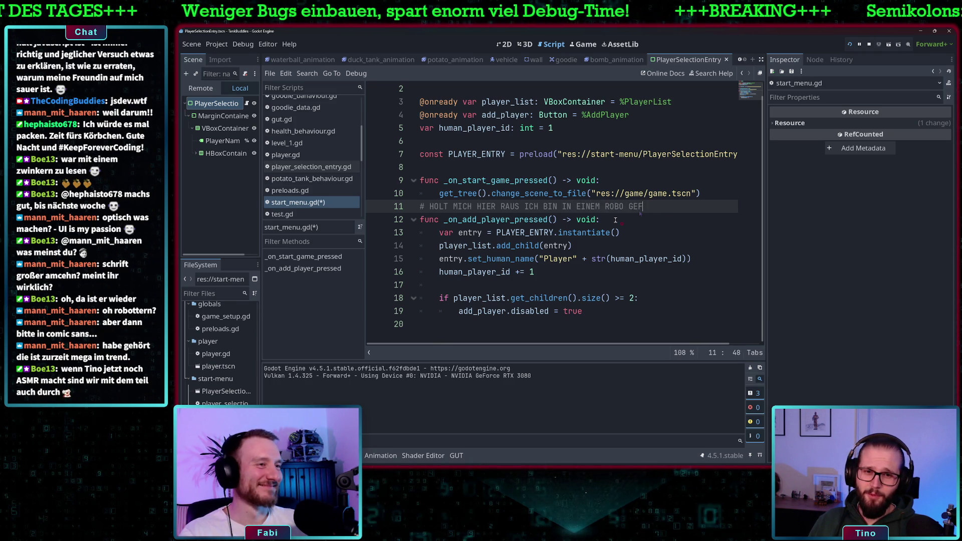
pyautogui.write('ANGEN')
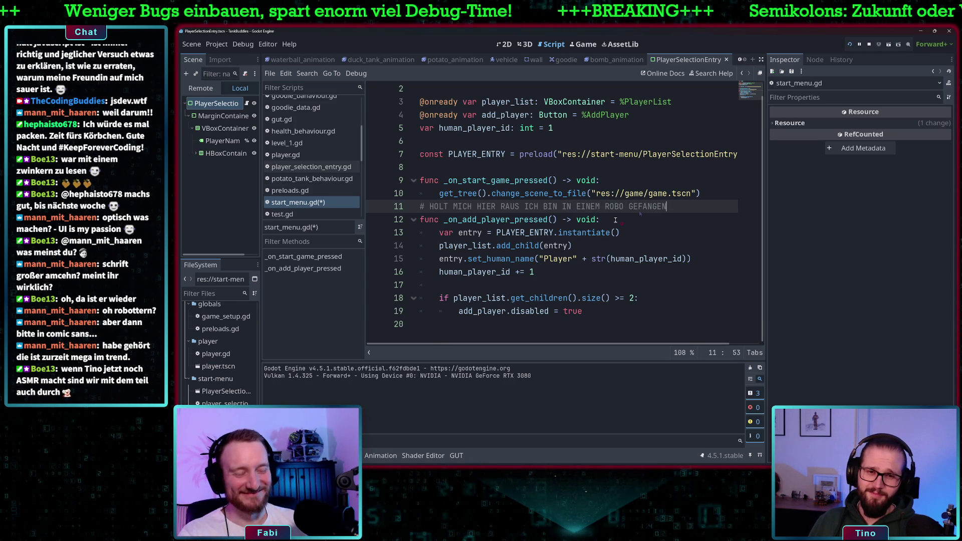
pyautogui.hotkey('shift', 'Home')
pyautogui.press('BackSpace')
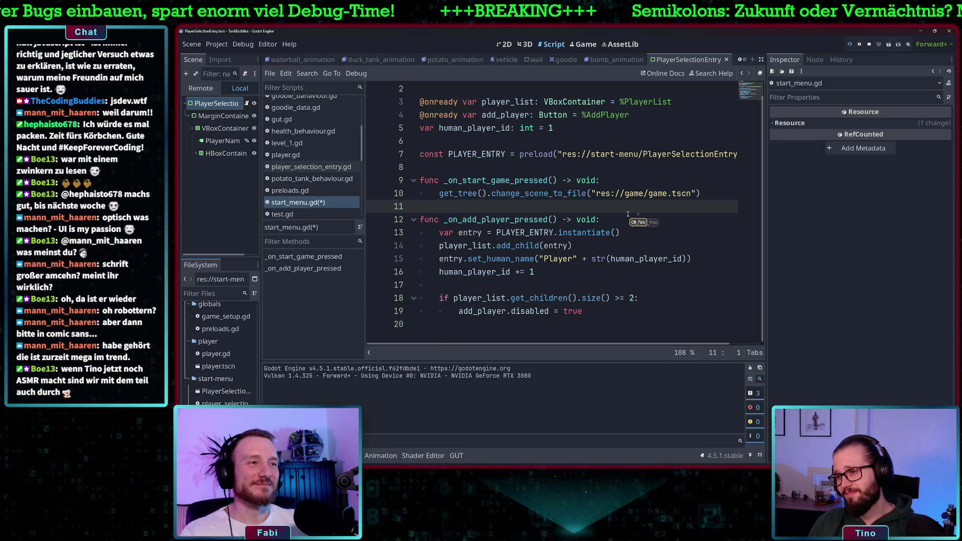
# Reopen the PlayerSelectionEntry scene from FileSystem in the 2D workspace
pyautogui.click(624, 221)
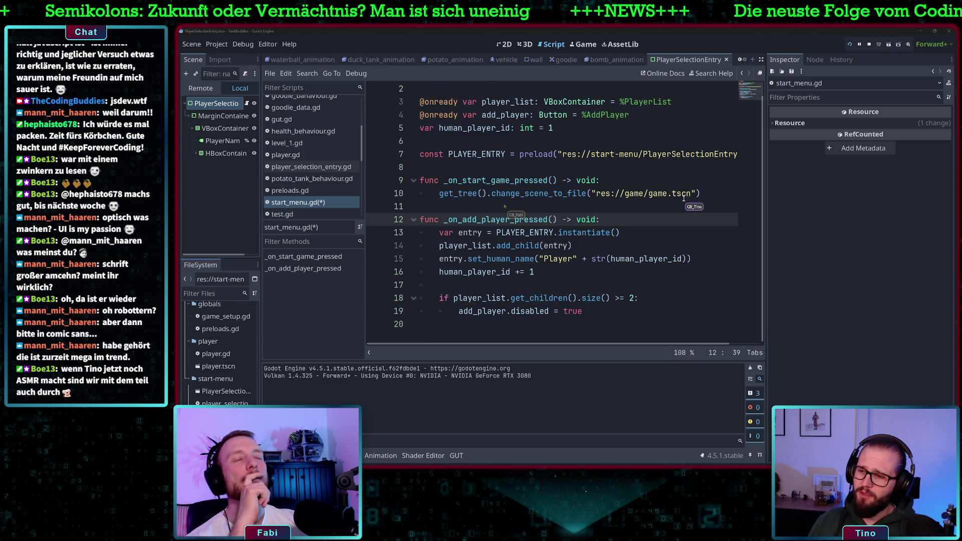
pyautogui.scroll(1, 505, 206)
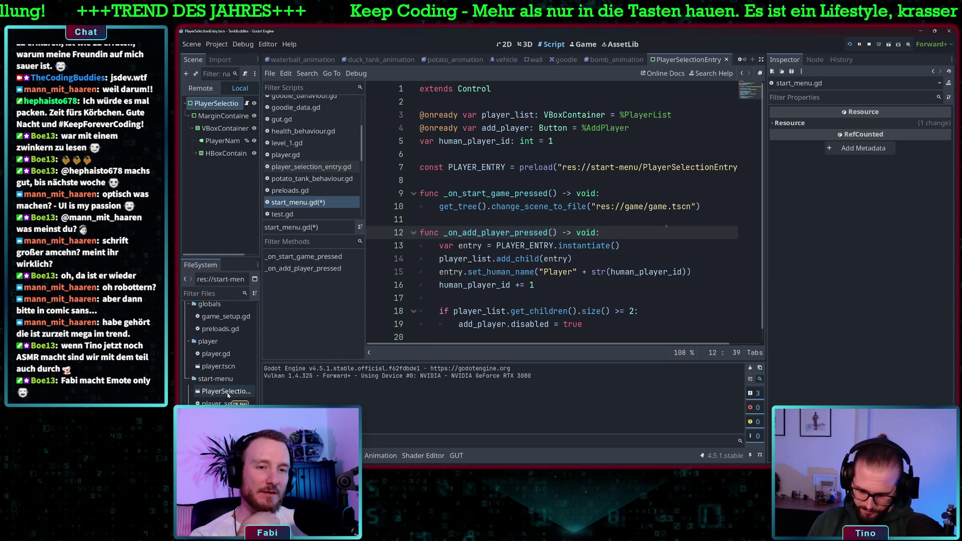
pyautogui.click(227, 392)
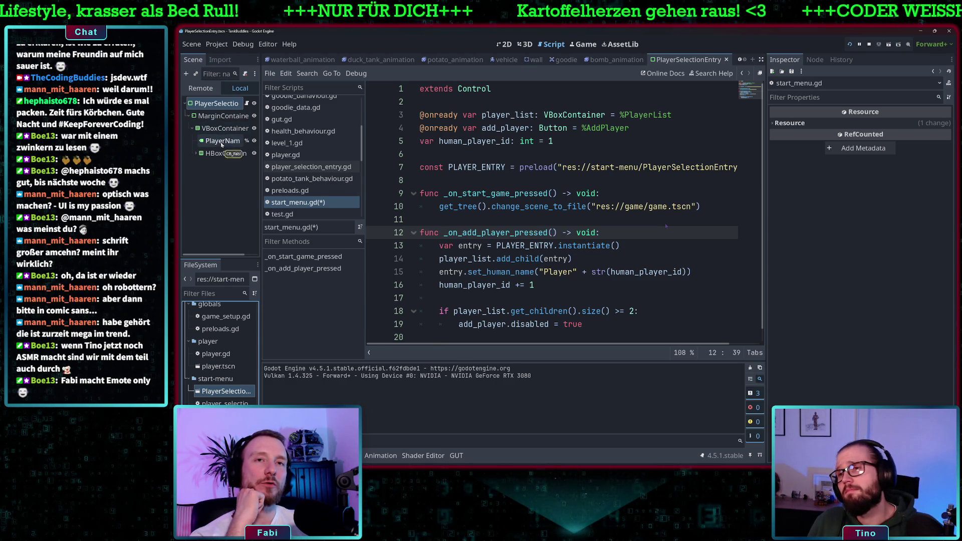
pyautogui.click(504, 44)
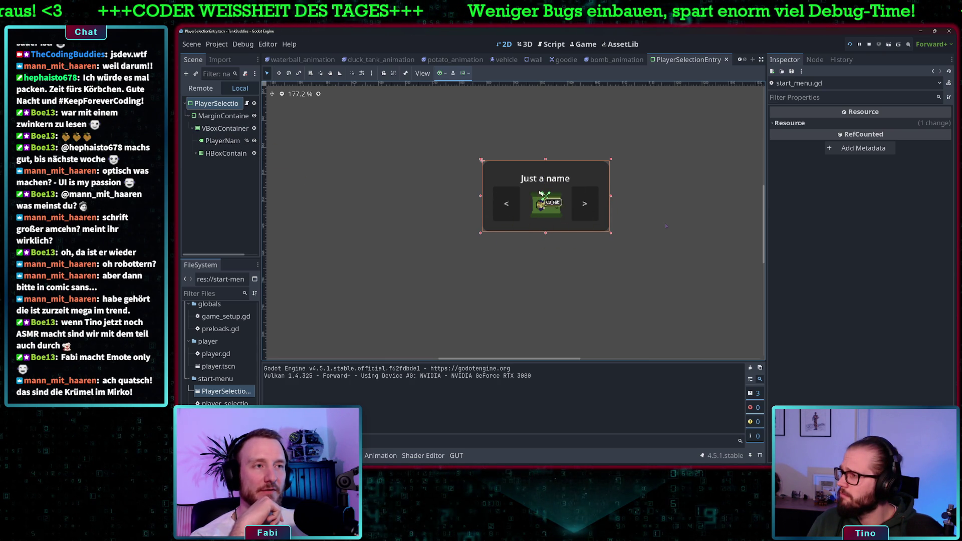
# Try Begin then restore Center alignment on HBoxContainer, and open player_selection_entry.gd
pyautogui.click(222, 156)
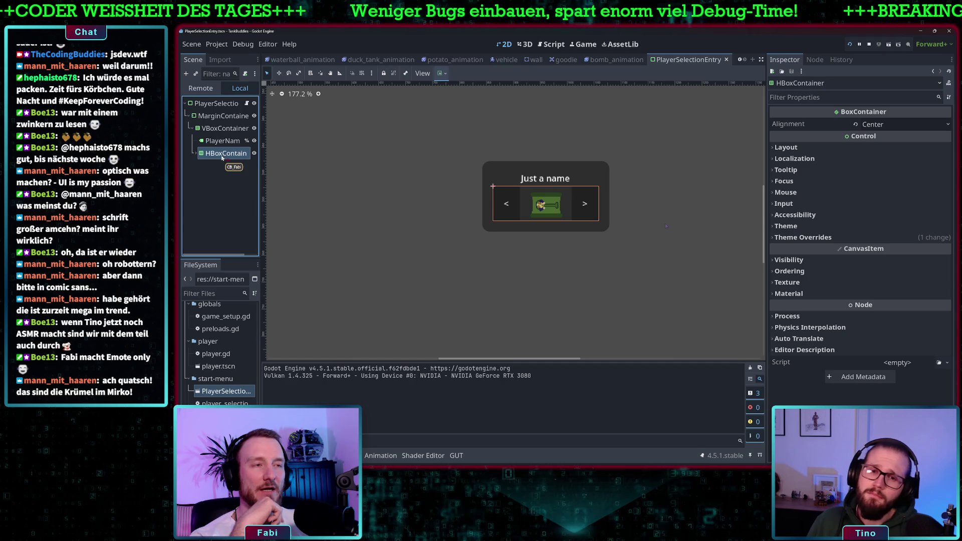
pyautogui.click(194, 154)
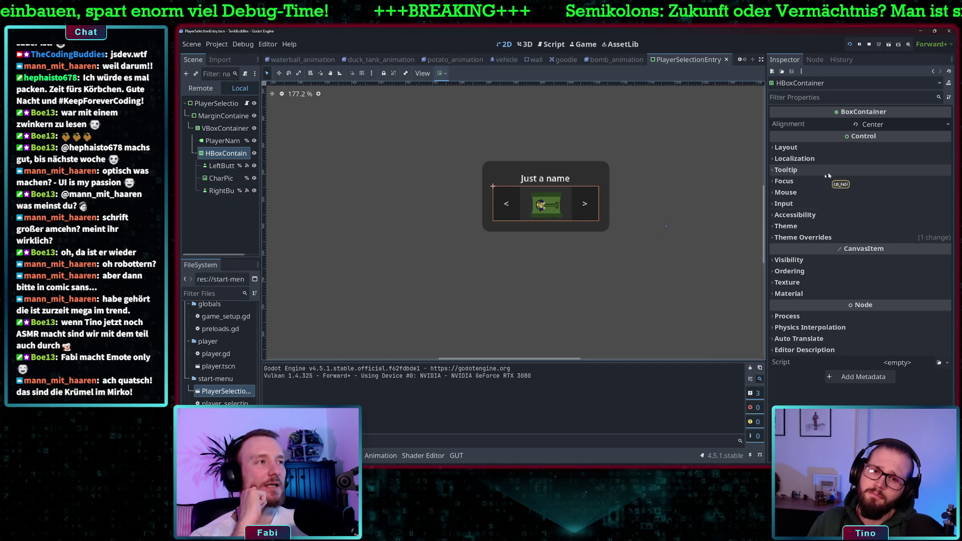
pyautogui.click(893, 125)
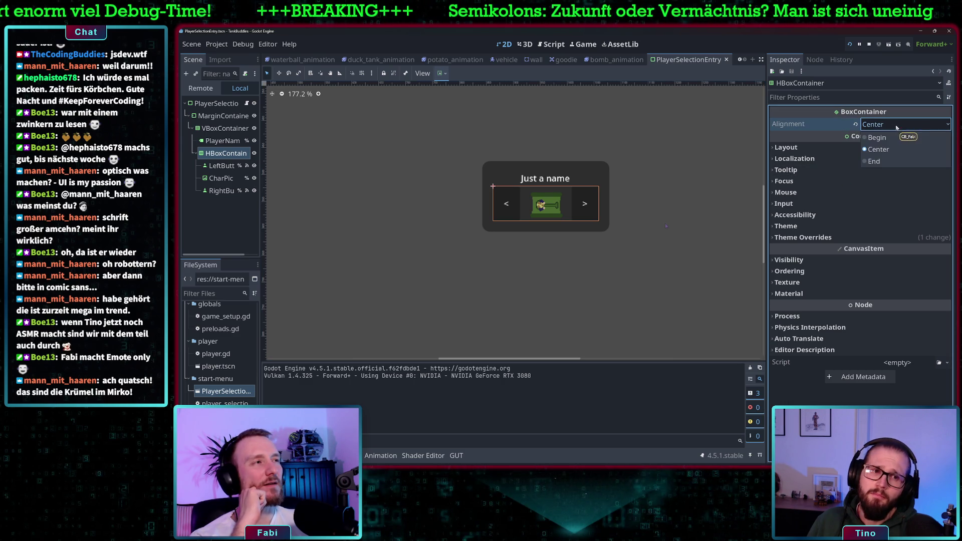
pyautogui.click(890, 136)
pyautogui.click(892, 125)
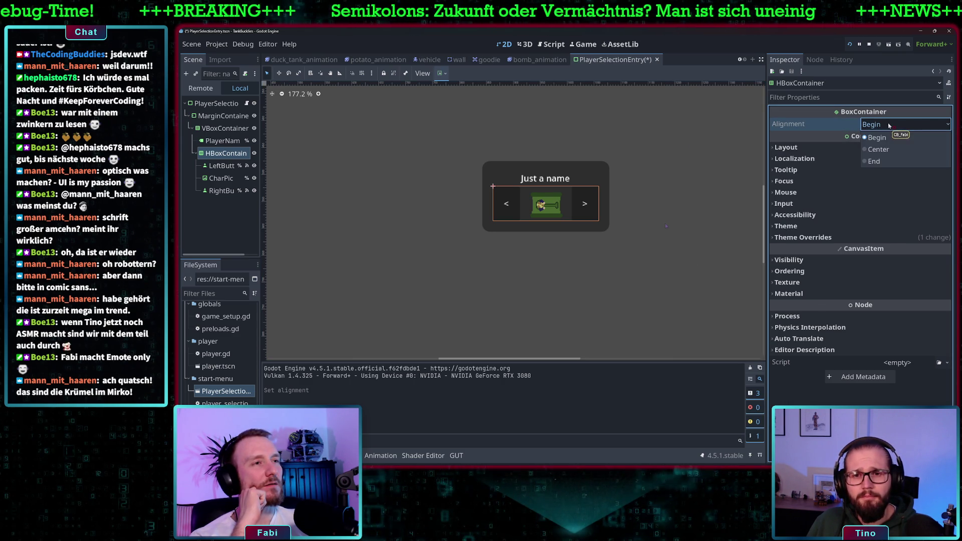
pyautogui.click(892, 146)
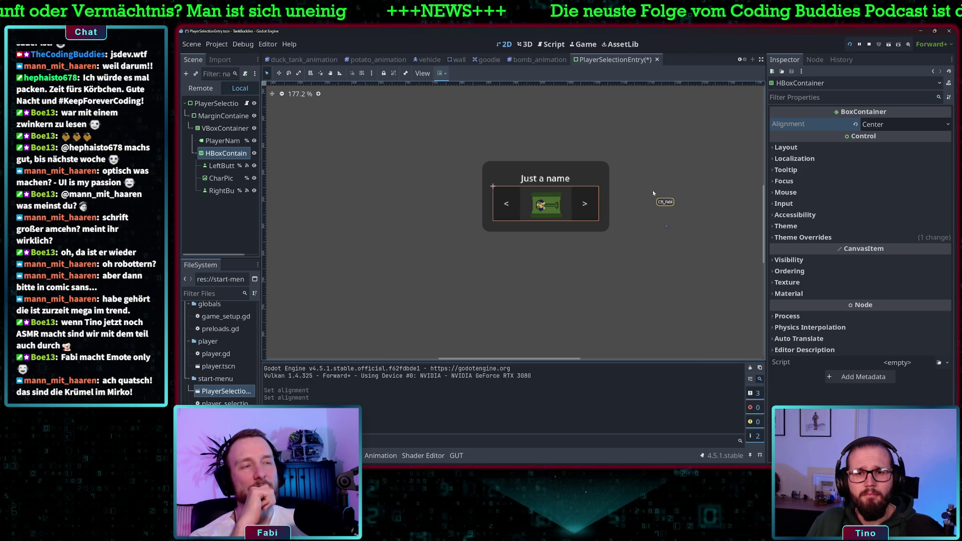
pyautogui.click(248, 104)
pyautogui.scroll(5, 606, 176)
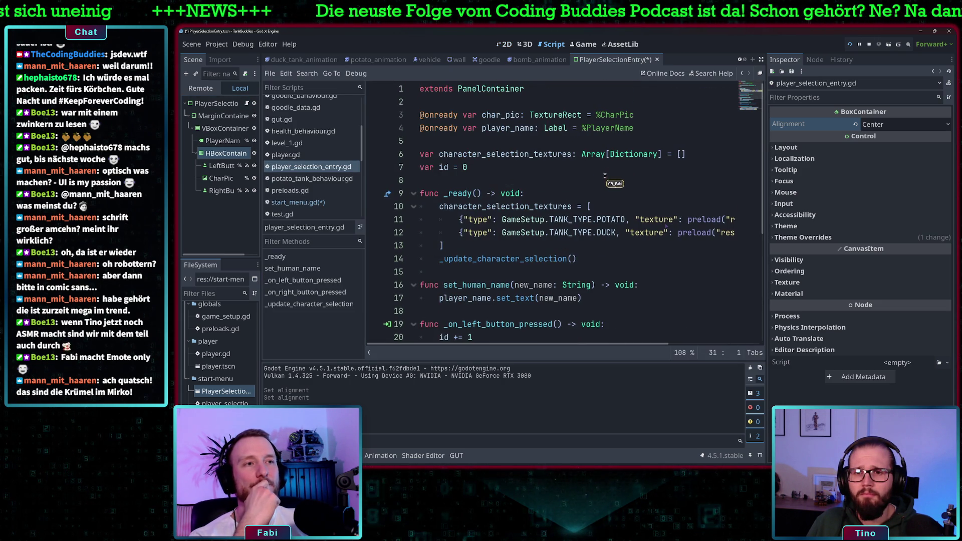
# Highlight the POTATO and TANK_TYPE.DUCK entries on lines 11–12 and widen the code area
pyautogui.scroll(-1, 605, 176)
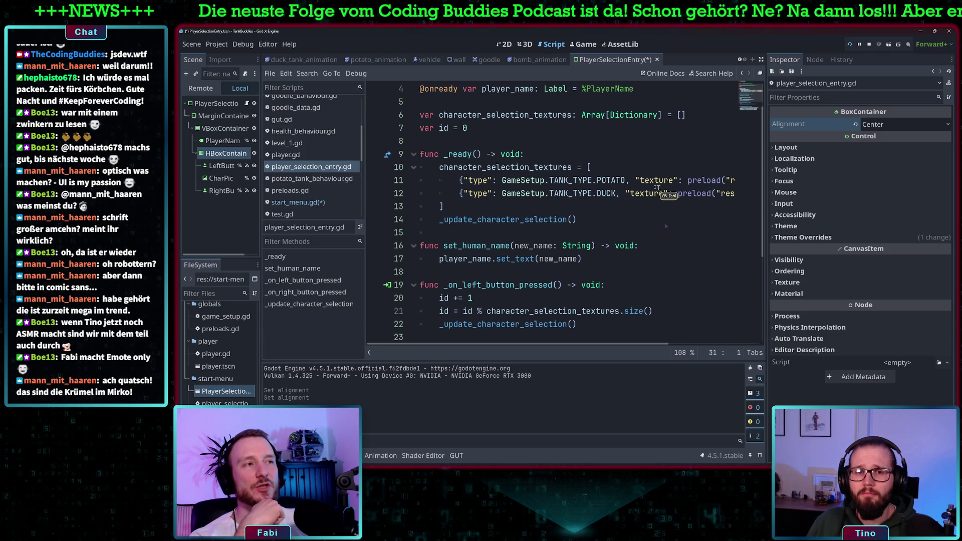
pyautogui.moveTo(484, 180); pyautogui.dragTo(630, 181)
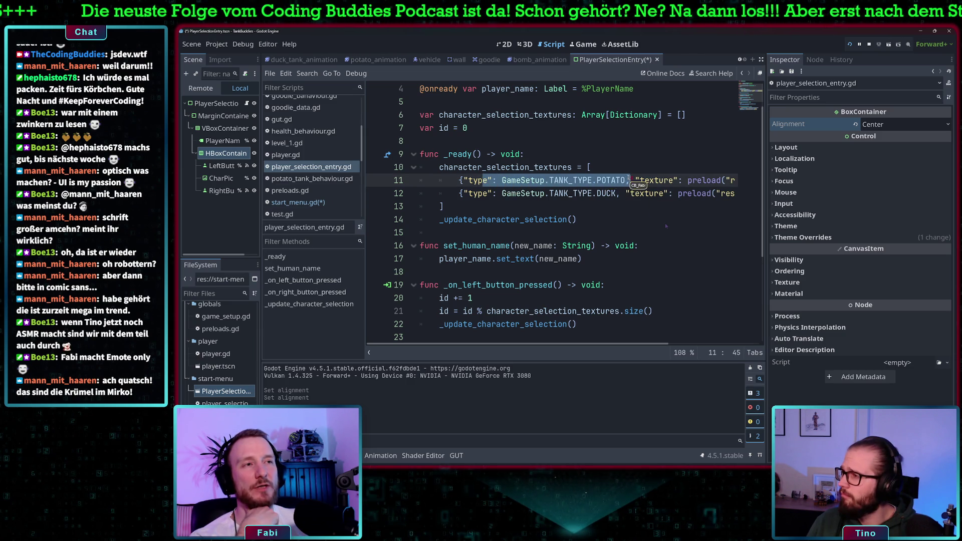
pyautogui.moveTo(544, 194); pyautogui.dragTo(621, 195)
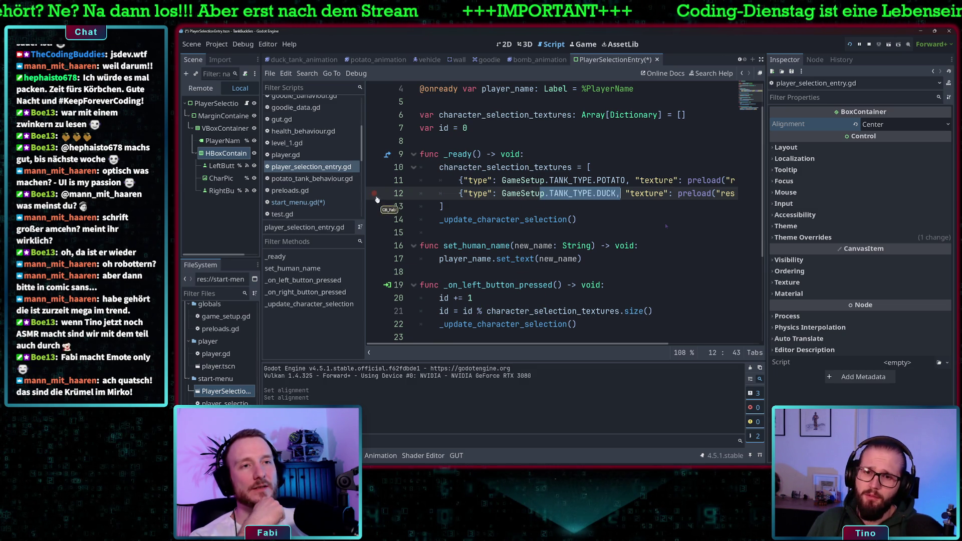
pyautogui.moveTo(368, 203); pyautogui.dragTo(331, 205)
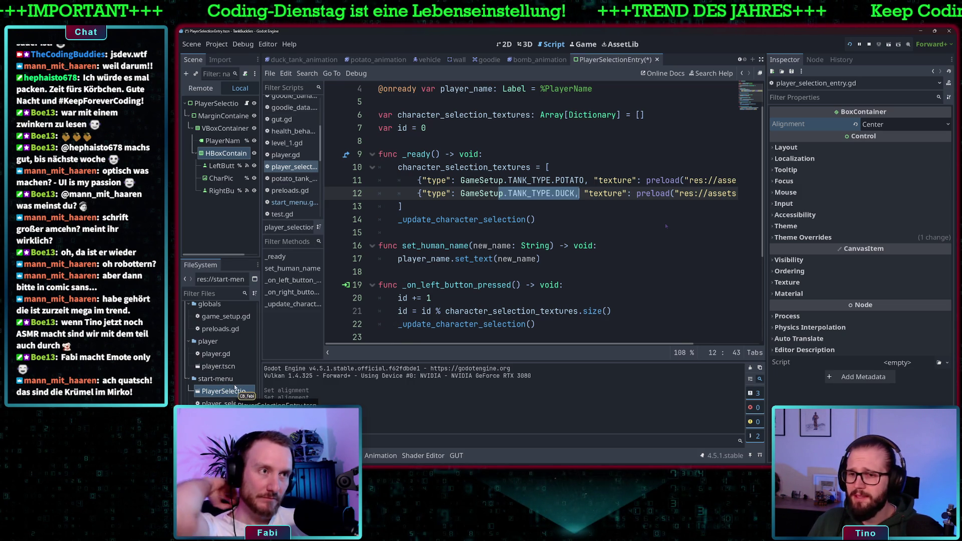
# Open potato_tank.png from the assets folder to view its tank sprite sheet
pyautogui.scroll(3, 226, 379)
pyautogui.scroll(-10, 226, 377)
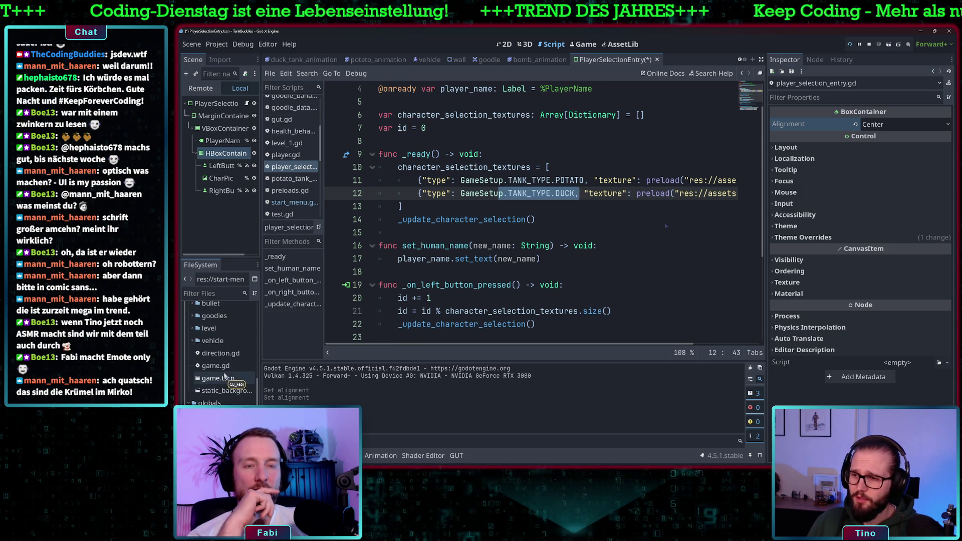
pyautogui.scroll(5, 224, 375)
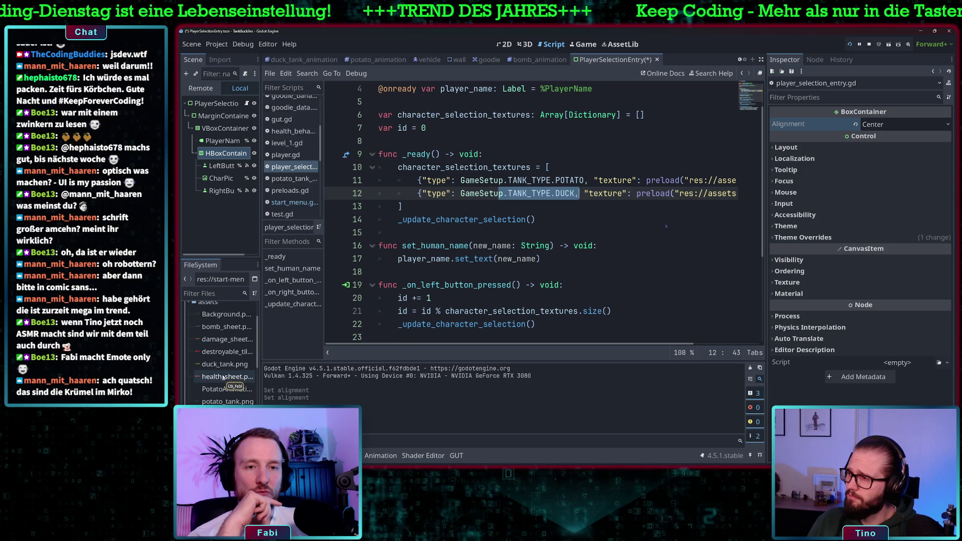
pyautogui.scroll(-3, 222, 375)
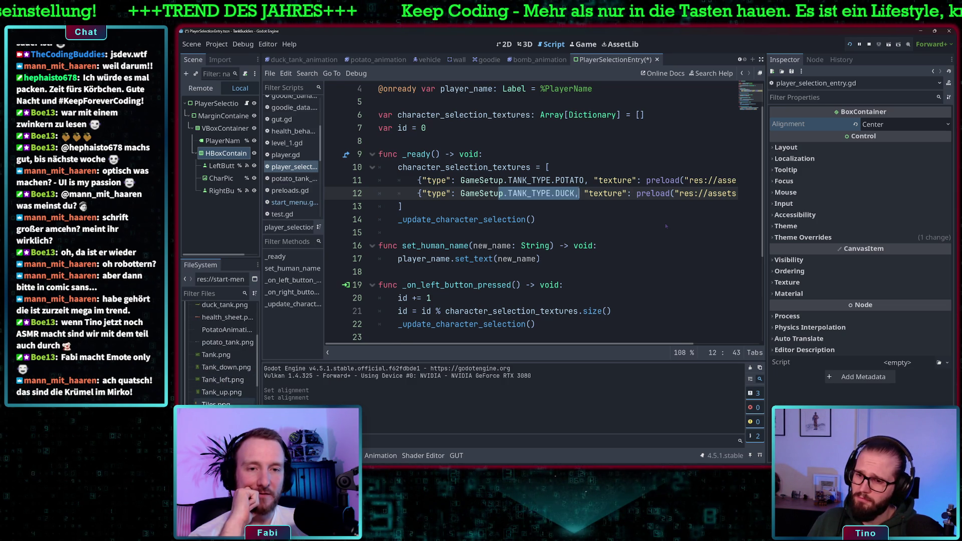
pyautogui.click(228, 344)
pyautogui.doubleClick(229, 345)
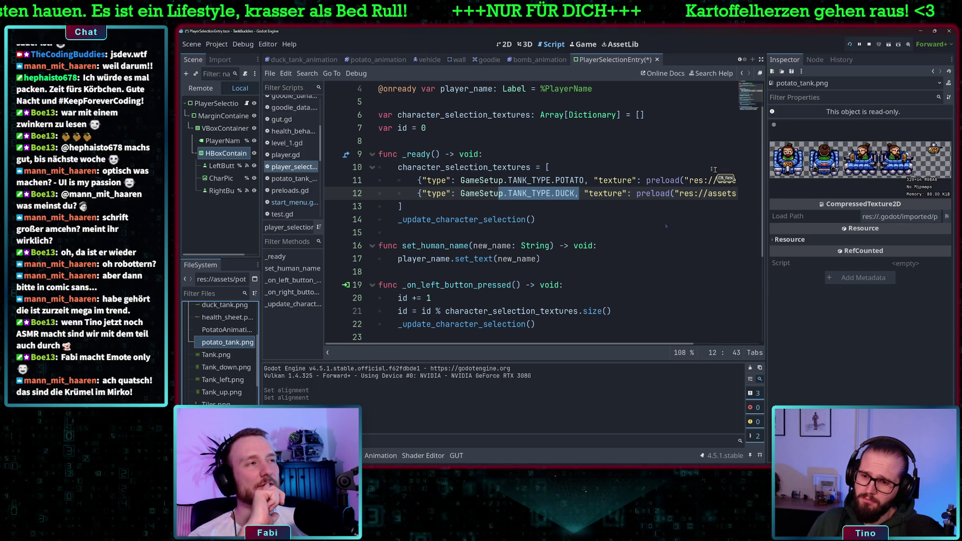
# Review lines 9 and 11 of player_selection_entry.gd, then run the project to test player selection
pyautogui.click(668, 156)
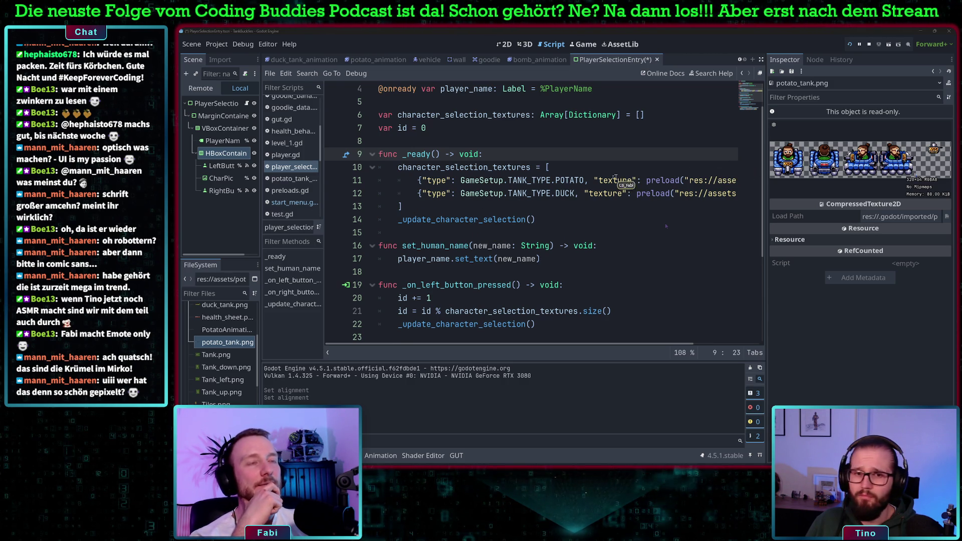
pyautogui.click(635, 180)
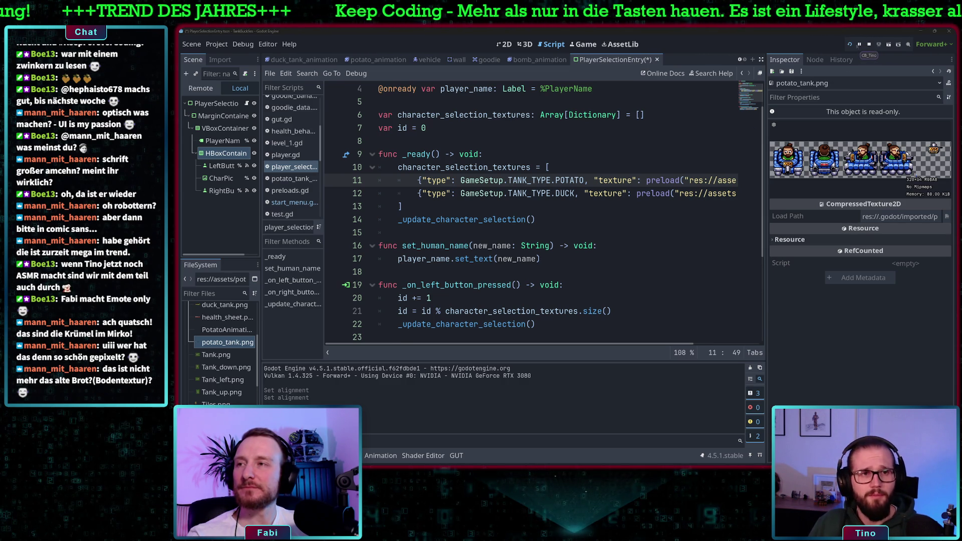
pyautogui.click(850, 44)
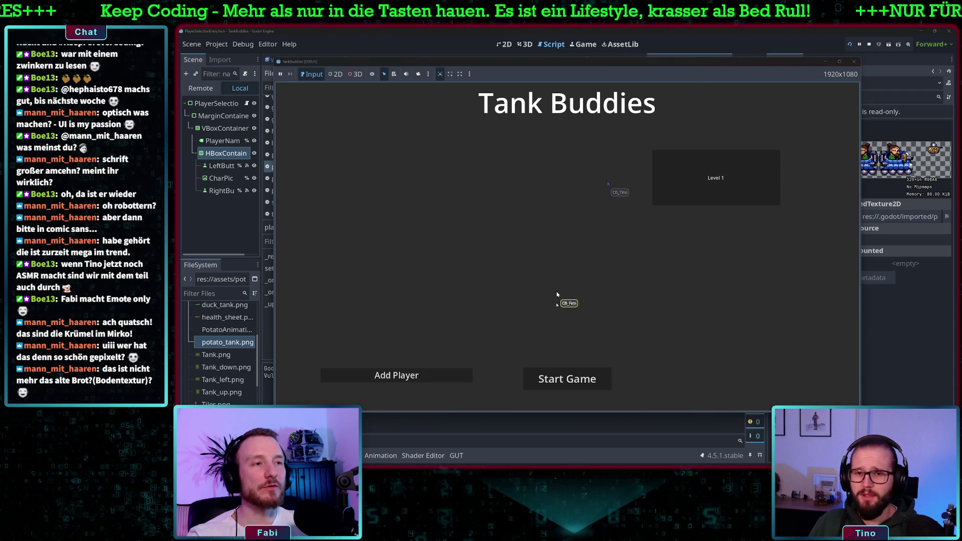
# Relaunch the game, add two players and start it, which halts on game.gd line 9's type error
pyautogui.click(569, 379)
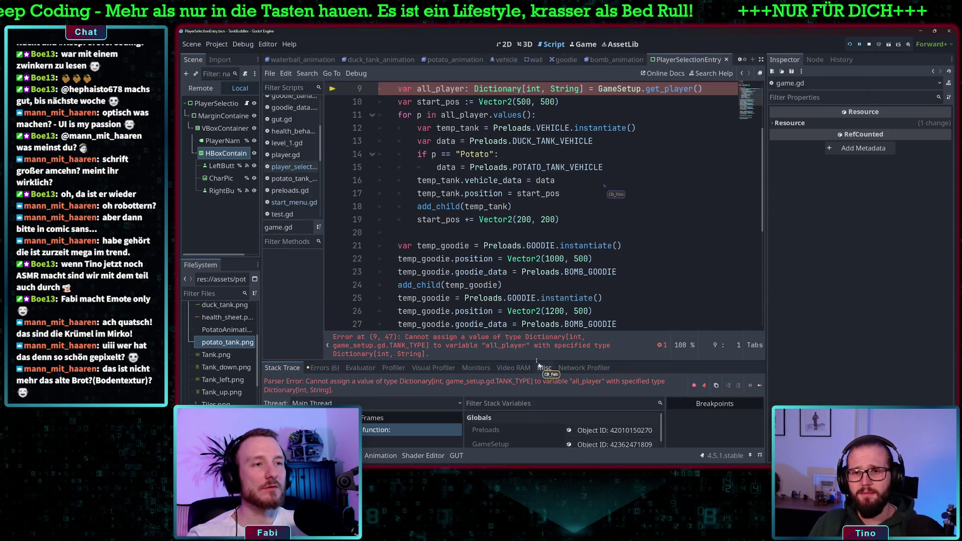
pyautogui.scroll(2, 543, 216)
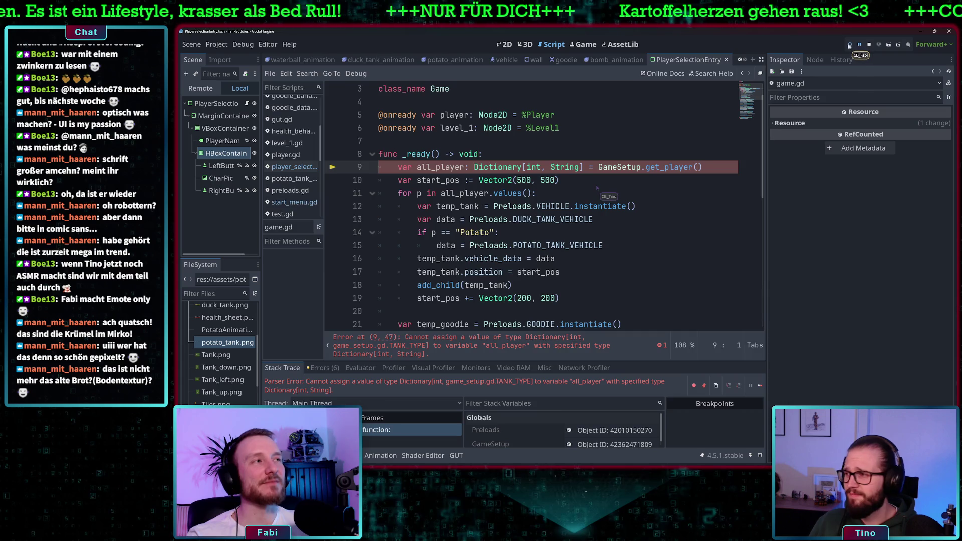
pyautogui.click(850, 44)
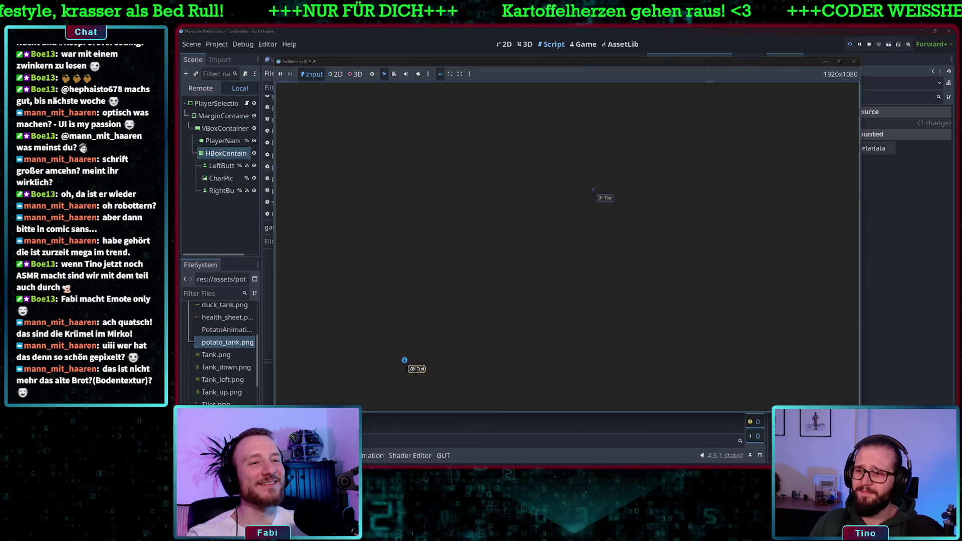
pyautogui.click(411, 376)
pyautogui.click(410, 376)
pyautogui.click(532, 385)
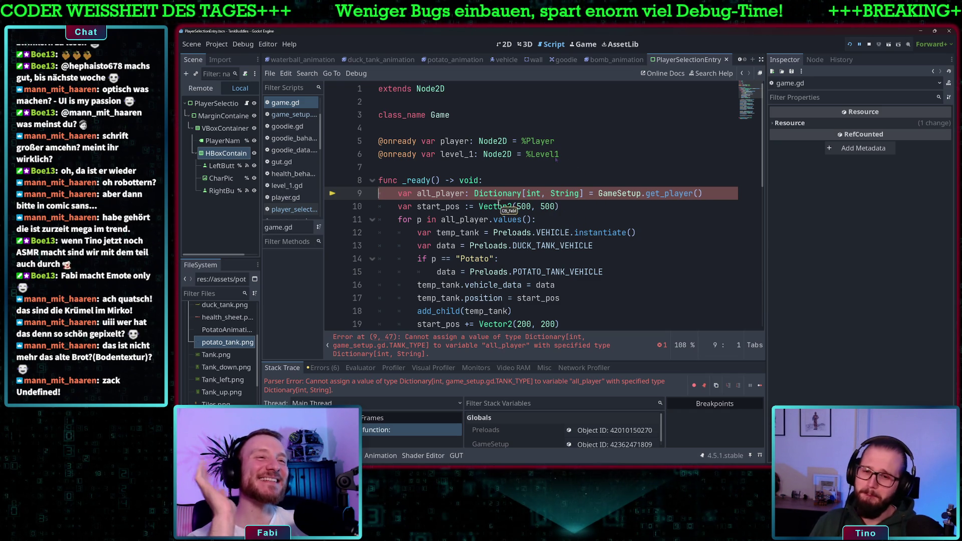
pyautogui.moveTo(494, 208)
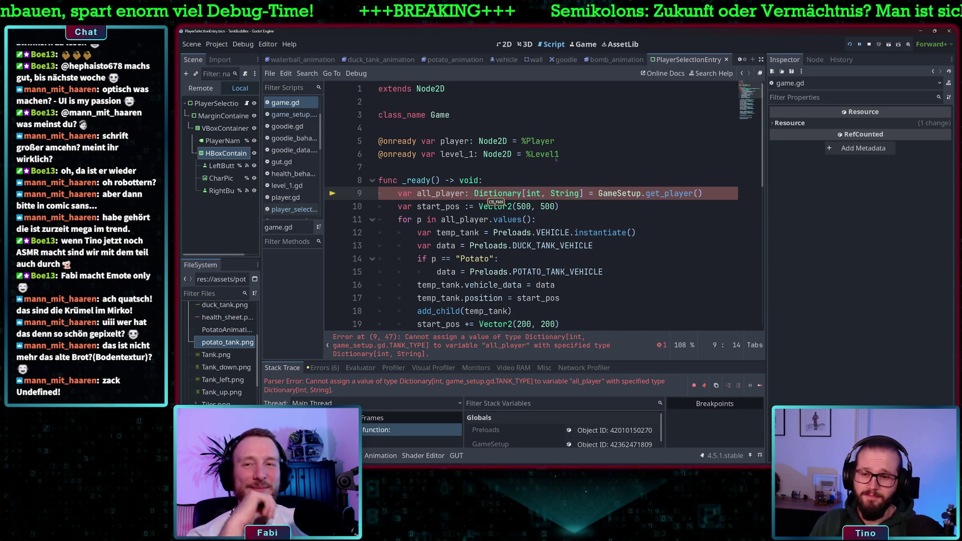
pyautogui.click(417, 180)
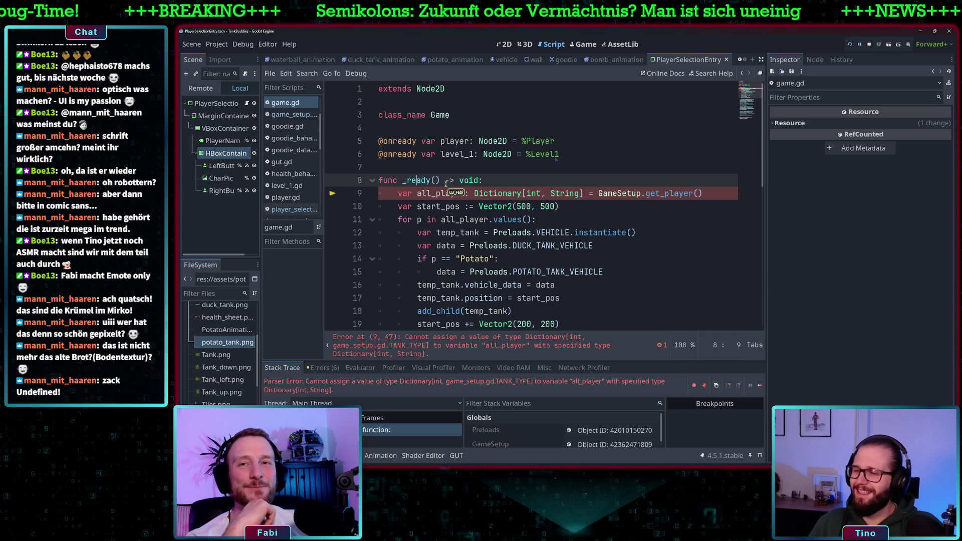
pyautogui.click(436, 194)
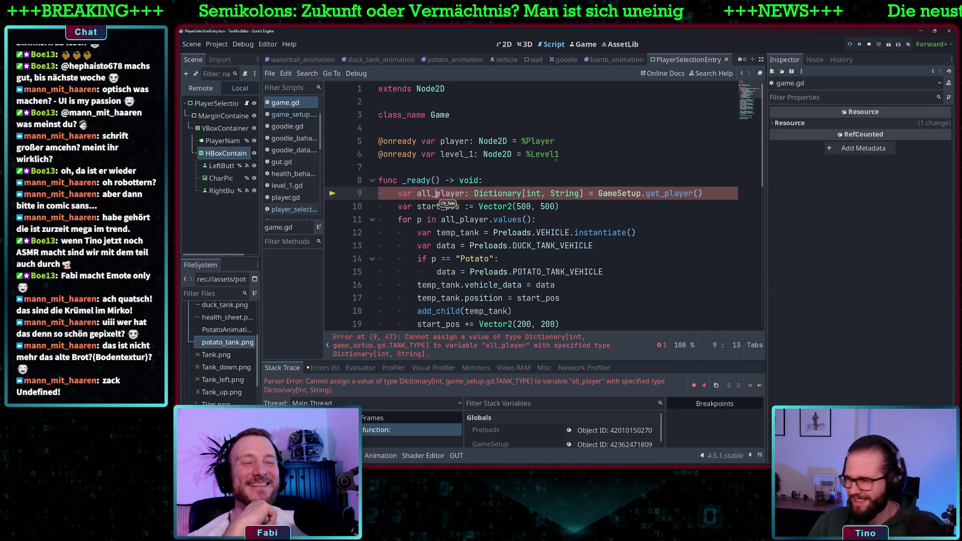
pyautogui.moveTo(419, 194); pyautogui.dragTo(458, 195)
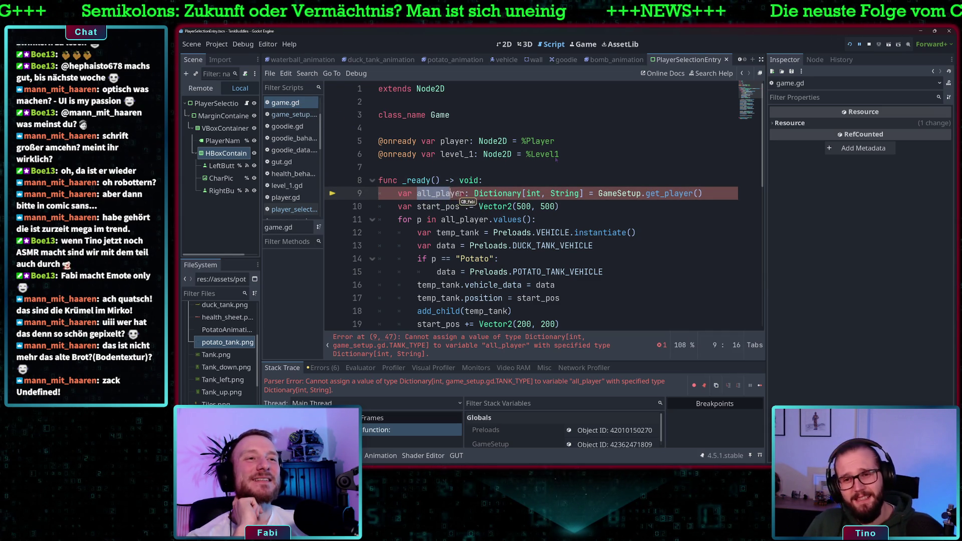
pyautogui.click(437, 193)
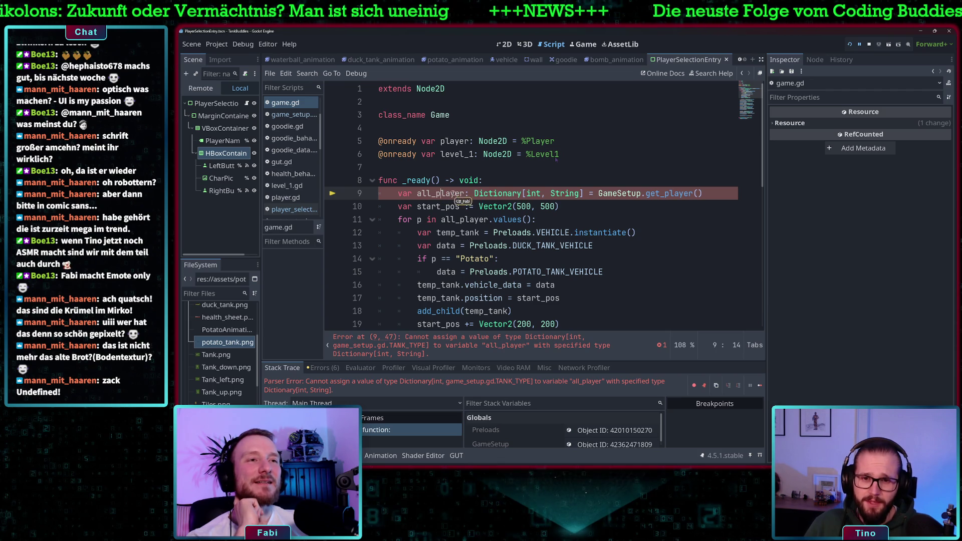
pyautogui.click(561, 193)
pyautogui.click(673, 194)
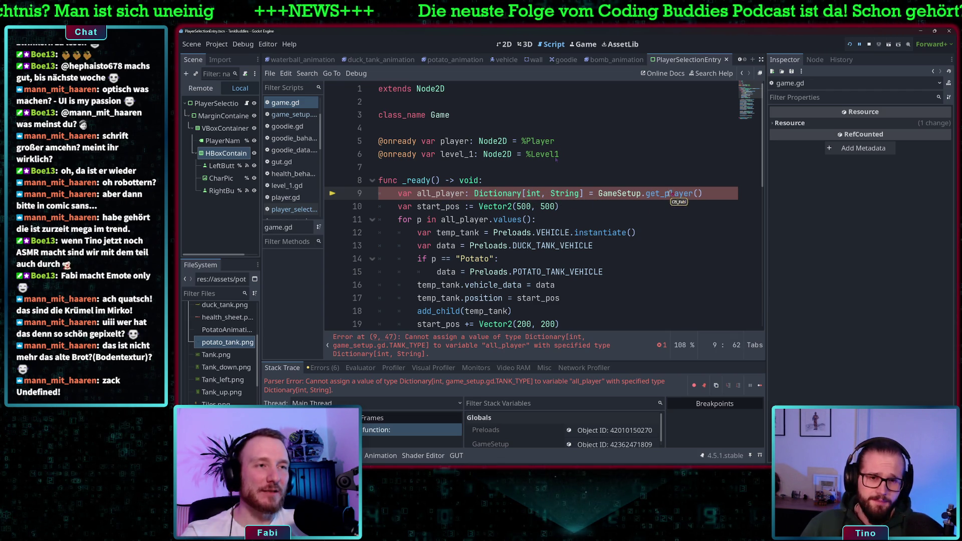
pyautogui.keyDown('ctrl'); pyautogui.click(673, 193); pyautogui.keyUp('ctrl')
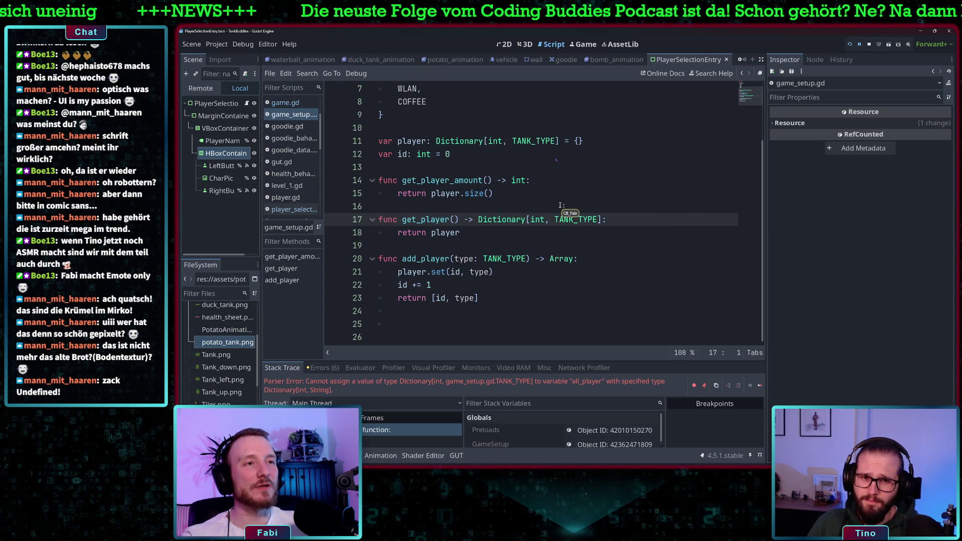
pyautogui.doubleClick(576, 220)
pyautogui.scroll(2, 577, 201)
pyautogui.scroll(-2, 577, 210)
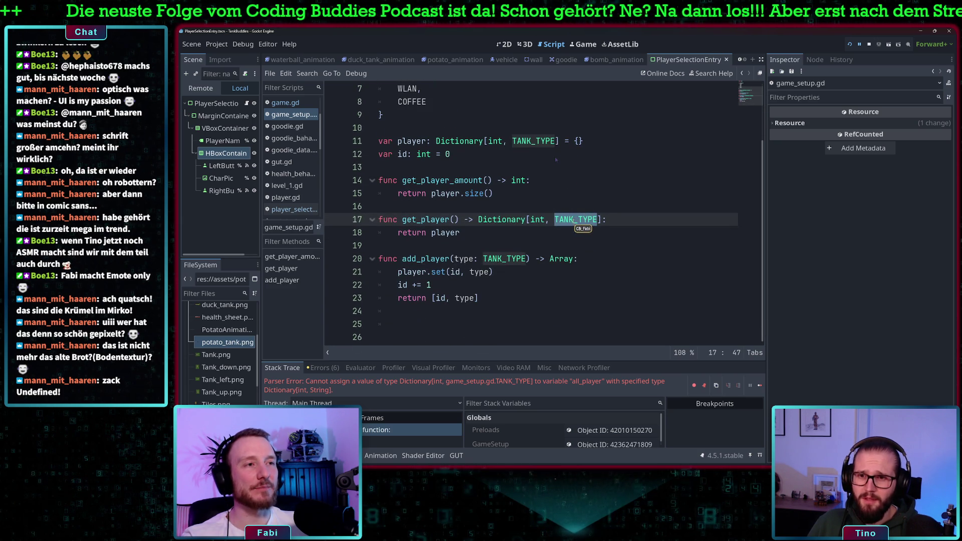
pyautogui.scroll(2, 577, 221)
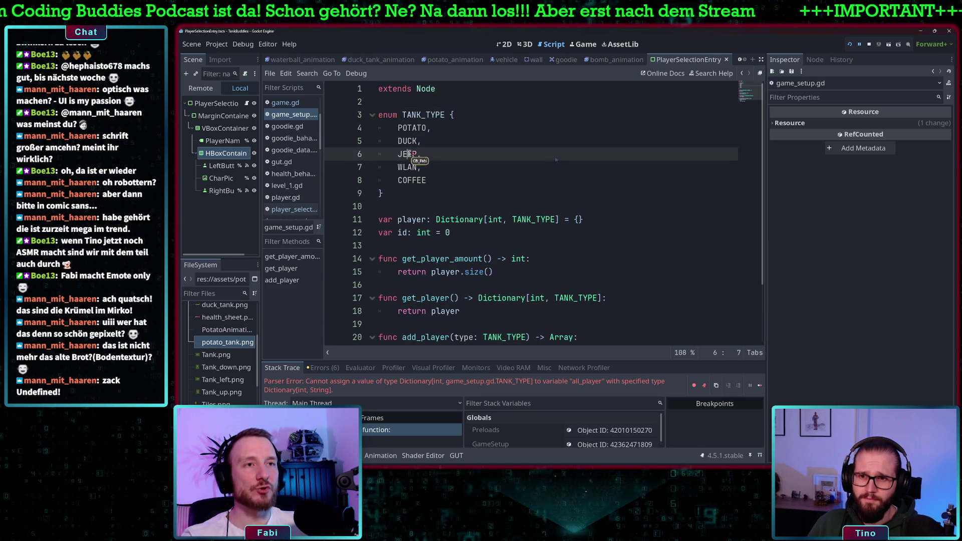
pyautogui.click(408, 167)
pyautogui.click(412, 180)
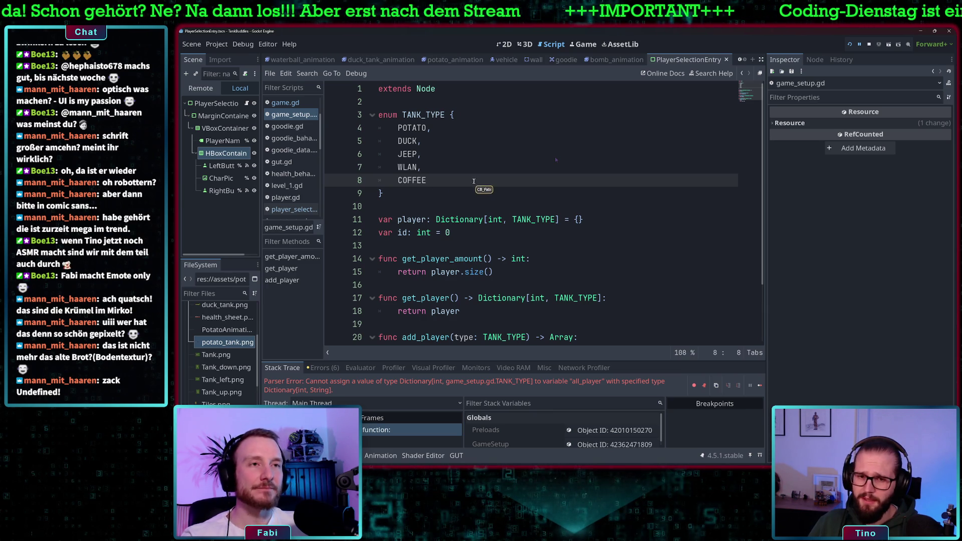
pyautogui.scroll(-2, 496, 182)
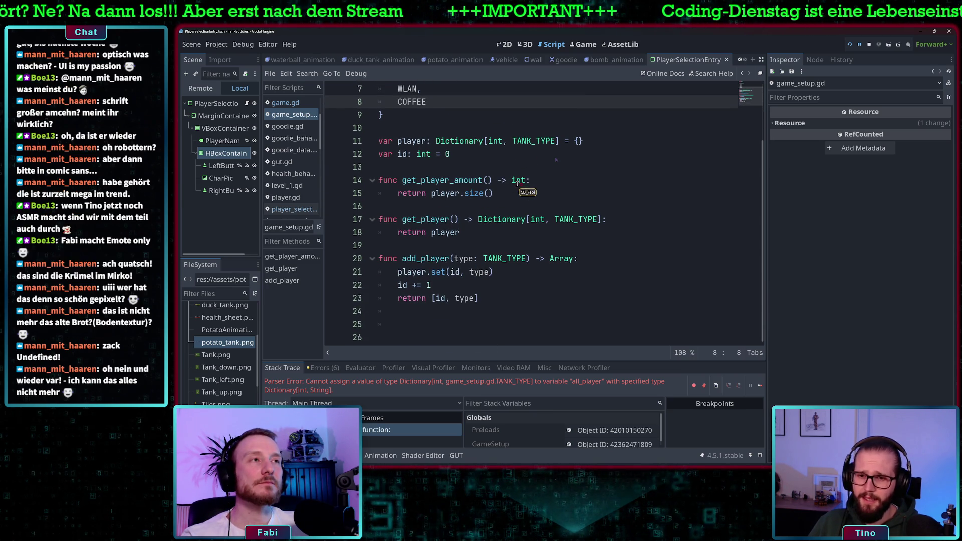
pyautogui.click(285, 102)
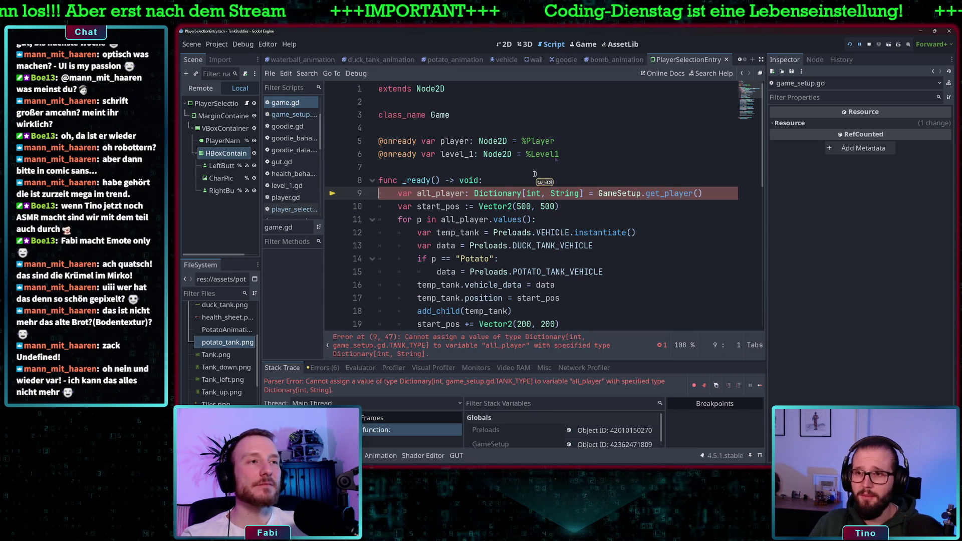
pyautogui.doubleClick(562, 193)
# Finish typing TANK_TYPE in line 9's dictionary type and save game.gd
pyautogui.write('TANK_TYPE')
pyautogui.click(582, 183)
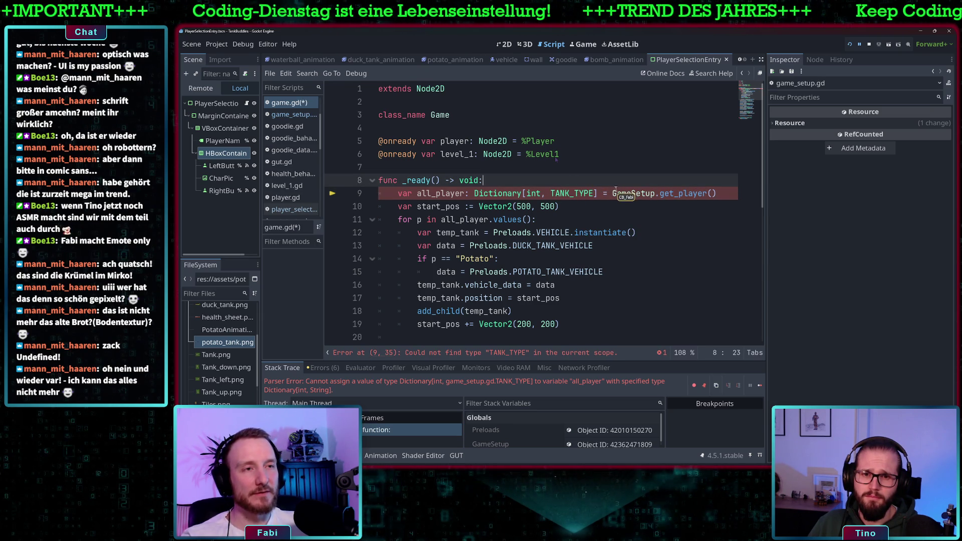
pyautogui.hotkey('ctrl', 's')
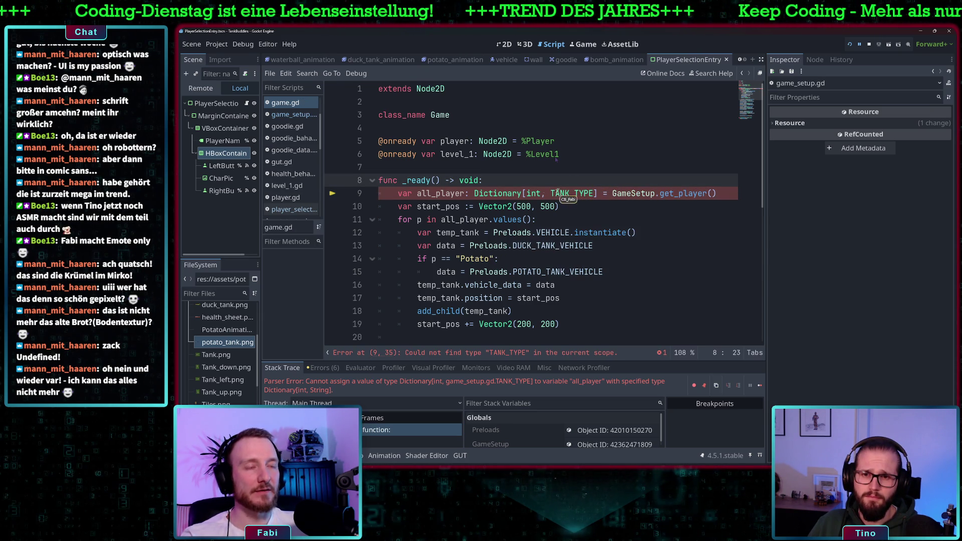
# Compare line 9 against get_player's Dictionary[int, TANK_TYPE] return type, save game.gd again and run the project
pyautogui.keyDown('ctrl'); pyautogui.click(678, 194); pyautogui.keyUp('ctrl')
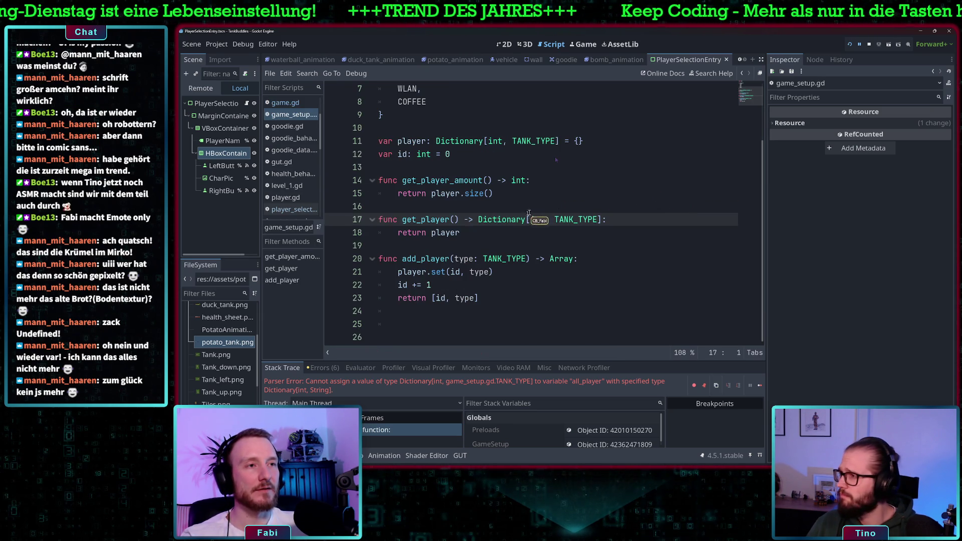
pyautogui.moveTo(478, 219); pyautogui.dragTo(604, 220)
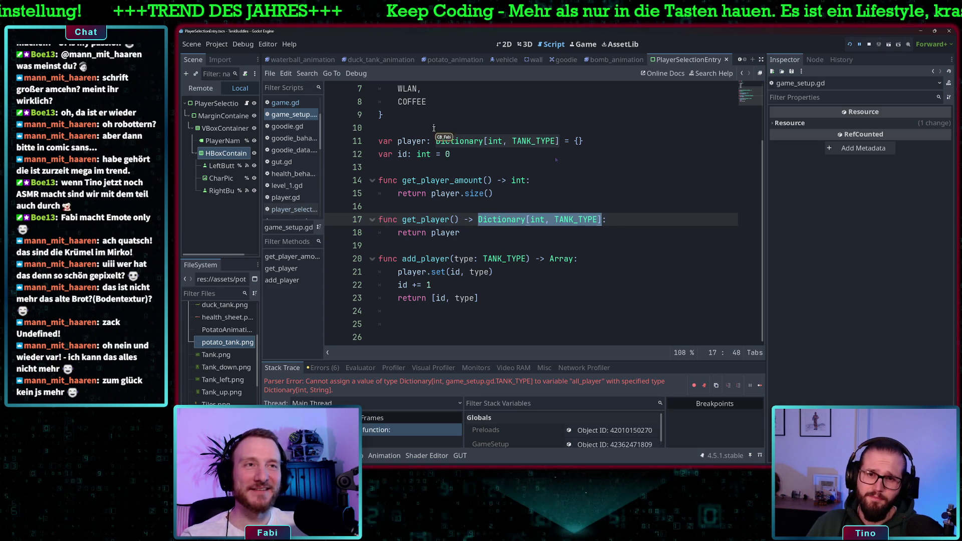
pyautogui.click(286, 102)
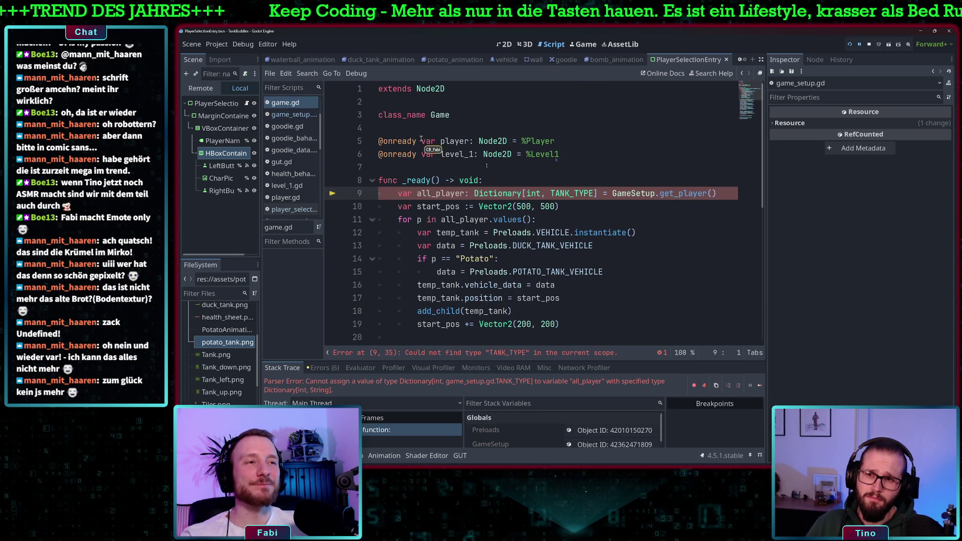
pyautogui.click(595, 194)
pyautogui.moveTo(595, 194); pyautogui.dragTo(475, 195)
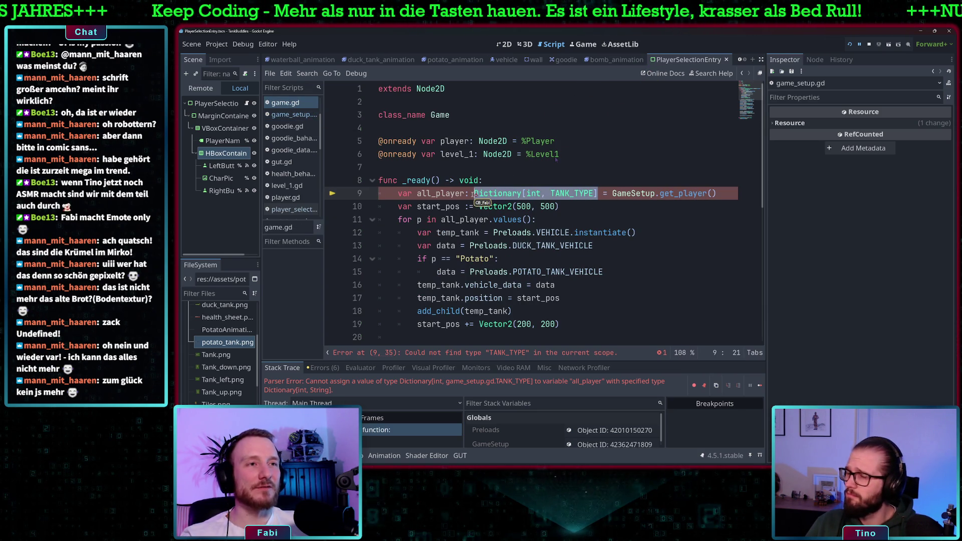
pyautogui.click(546, 180)
pyautogui.hotkey('ctrl', 's')
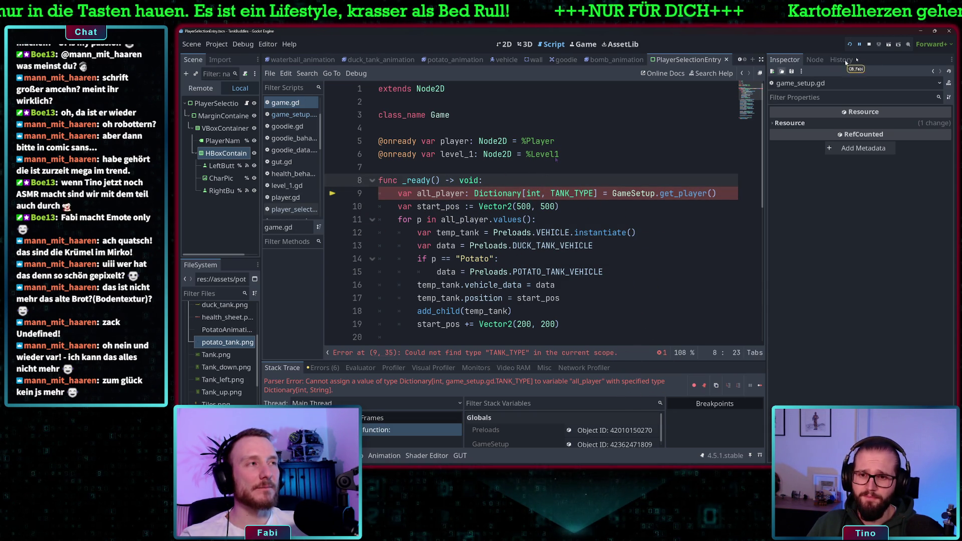
pyautogui.click(851, 45)
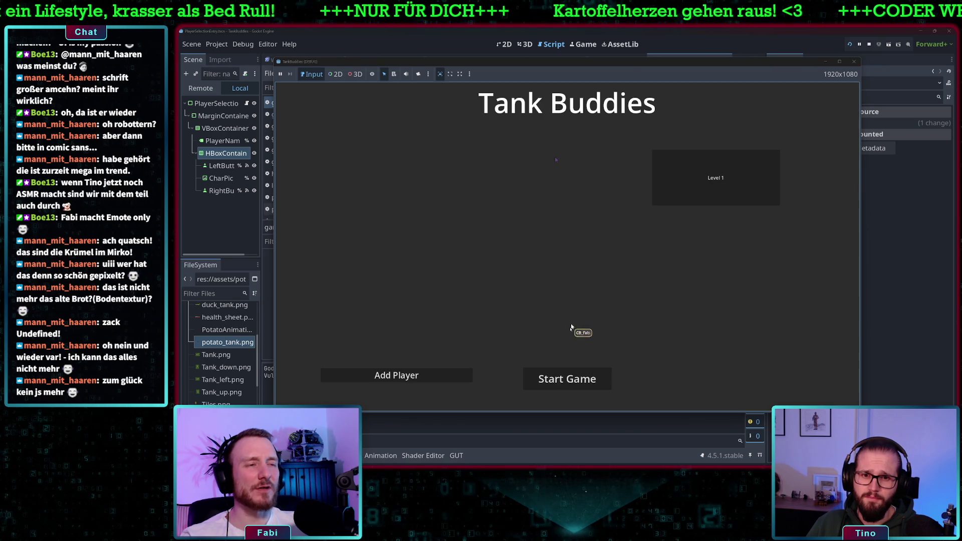
# Start the game, then qualify line 9's type as GameSetup.TANK_TYPE and rerun with F5
pyautogui.click(569, 379)
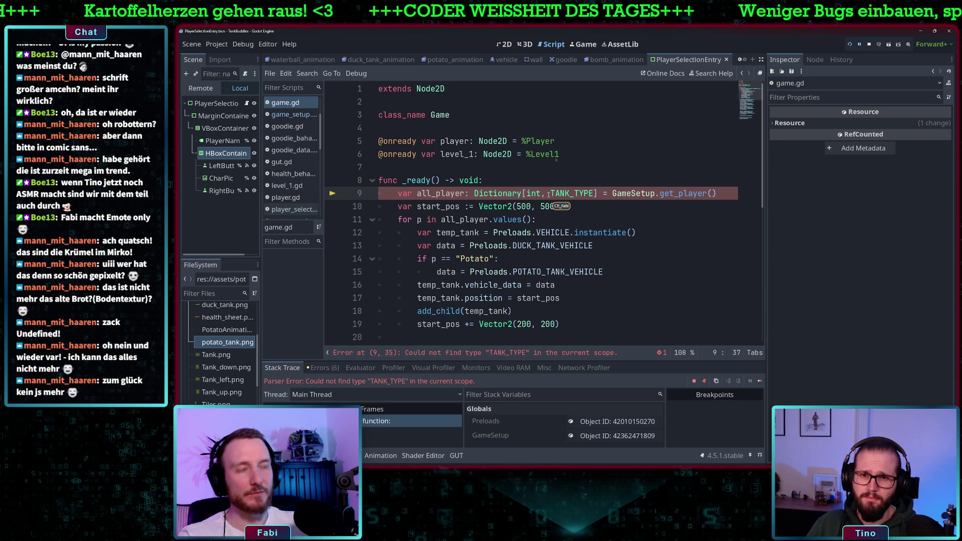
pyautogui.write('g')
pyautogui.press('Down')
pyautogui.press('Return')
pyautogui.write('.')
pyautogui.press('F5')
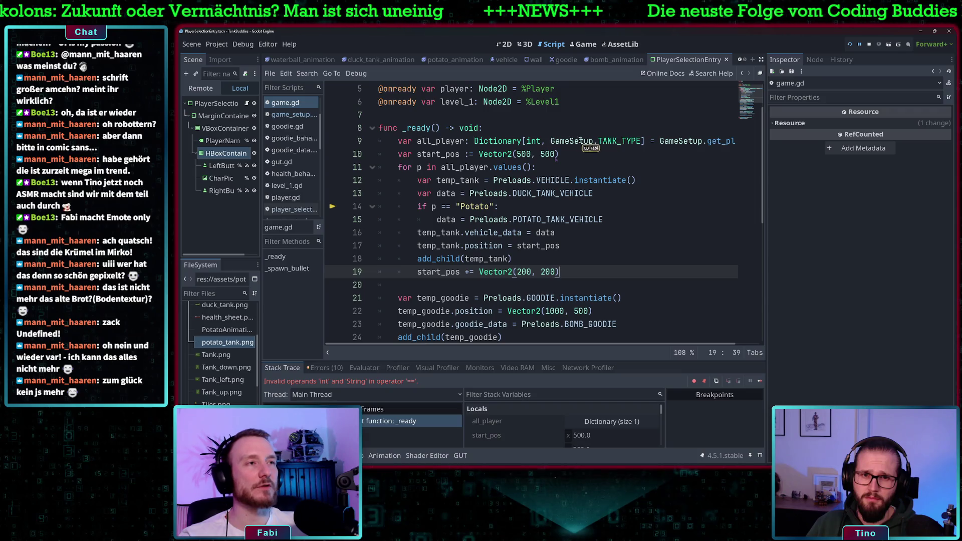
# Find all_player's use in the player loop and delete the "Potato" string on line 14
pyautogui.doubleClick(453, 141)
pyautogui.click(501, 168)
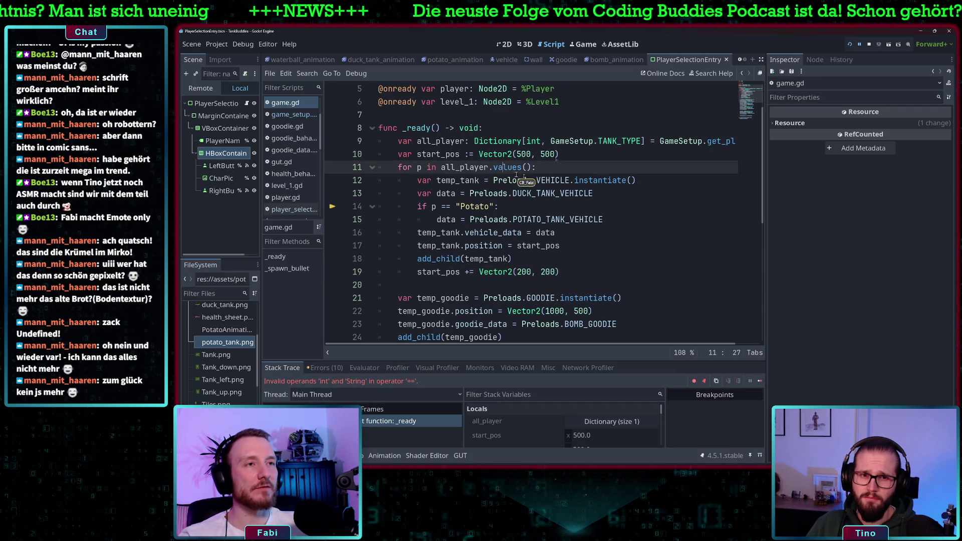
pyautogui.doubleClick(472, 207)
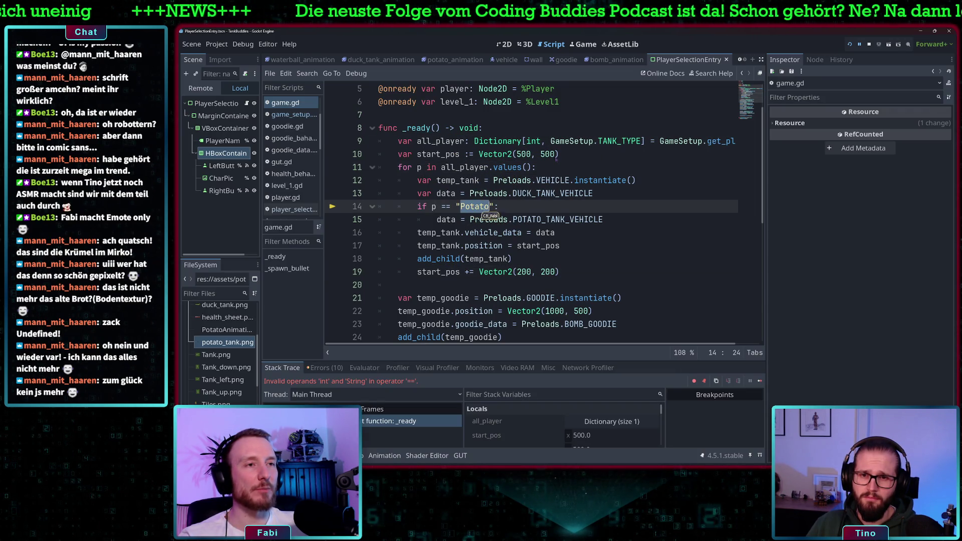
pyautogui.click(492, 206)
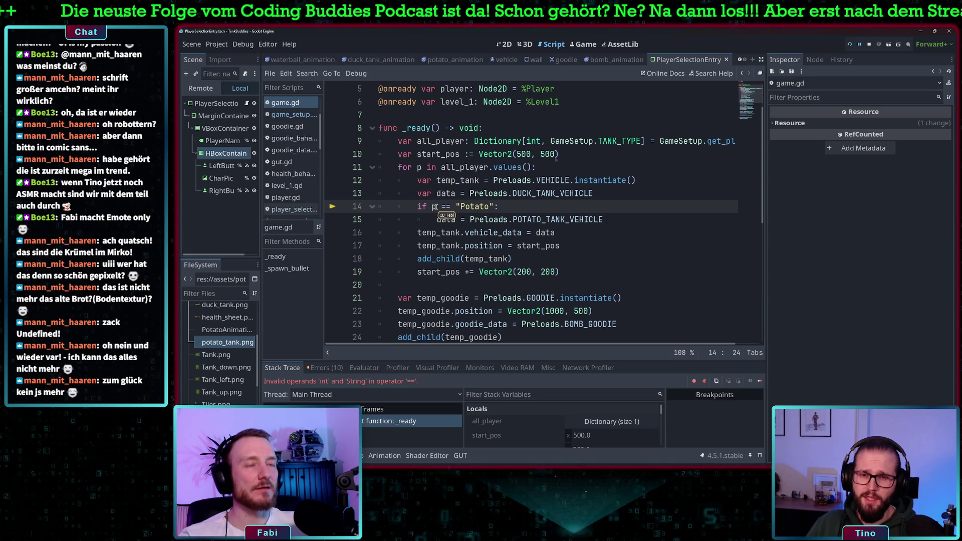
pyautogui.moveTo(494, 207); pyautogui.dragTo(456, 206)
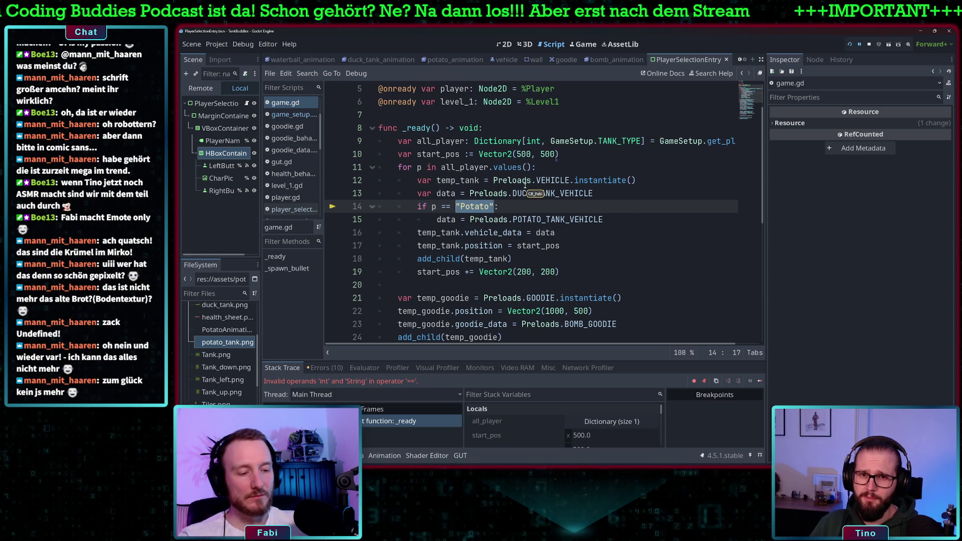
pyautogui.moveTo(525, 185)
pyautogui.press('BackSpace')
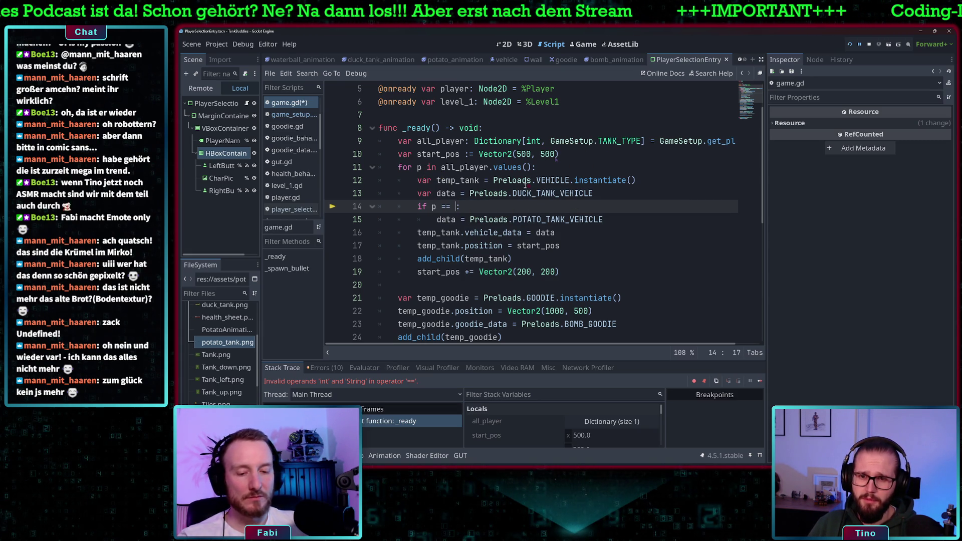
# Replace it with GameSetup.TANK_TYPE.POTATO using autocomplete
pyautogui.write('Game')
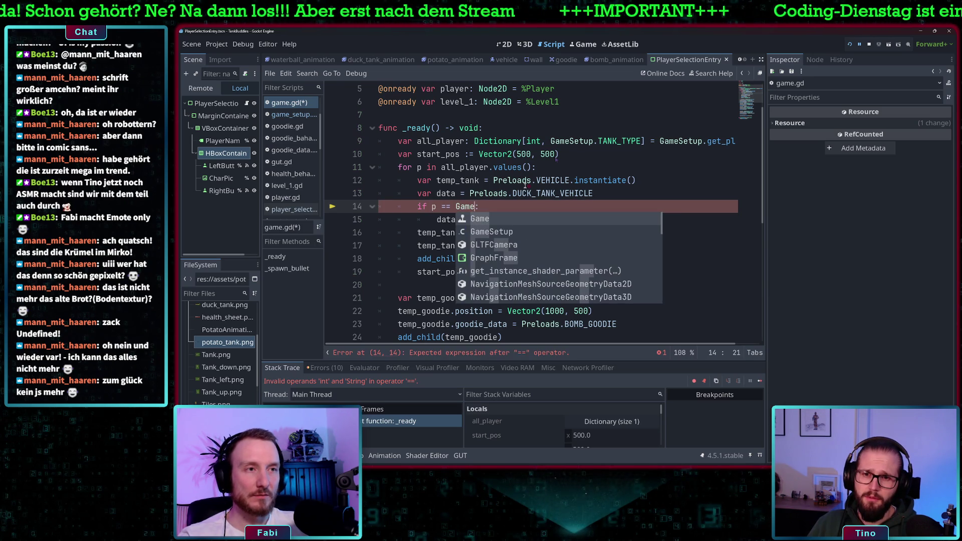
pyautogui.press('Down')
pyautogui.press('Return')
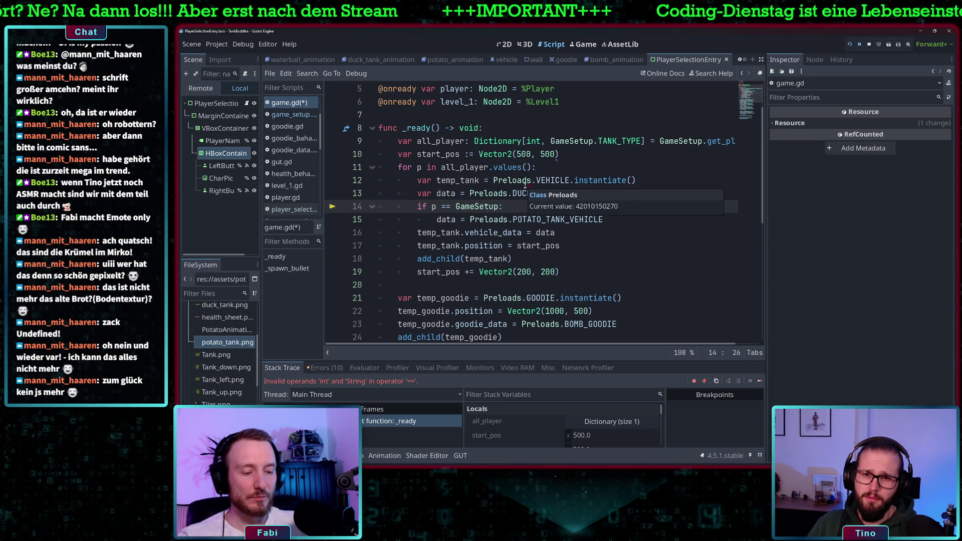
pyautogui.write('.TAN')
pyautogui.press('Return')
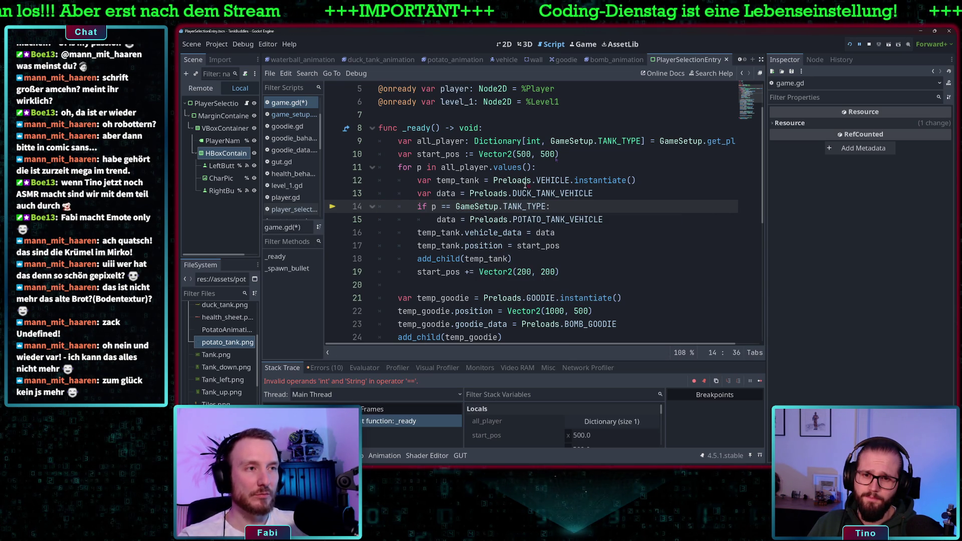
pyautogui.write('.')
pyautogui.press('Return')
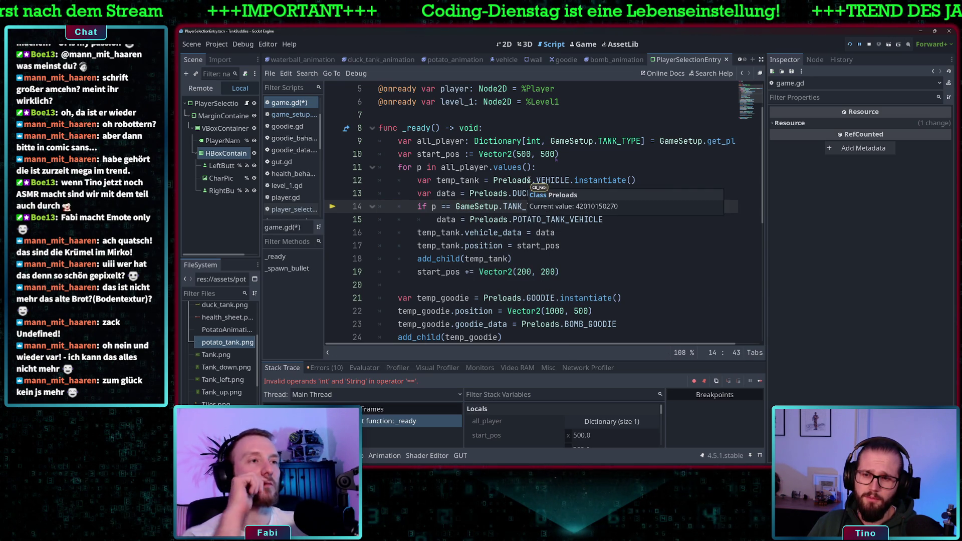
pyautogui.click(630, 181)
# Relaunch the game, add one player, start the match and drive the green tank right
pyautogui.click(849, 44)
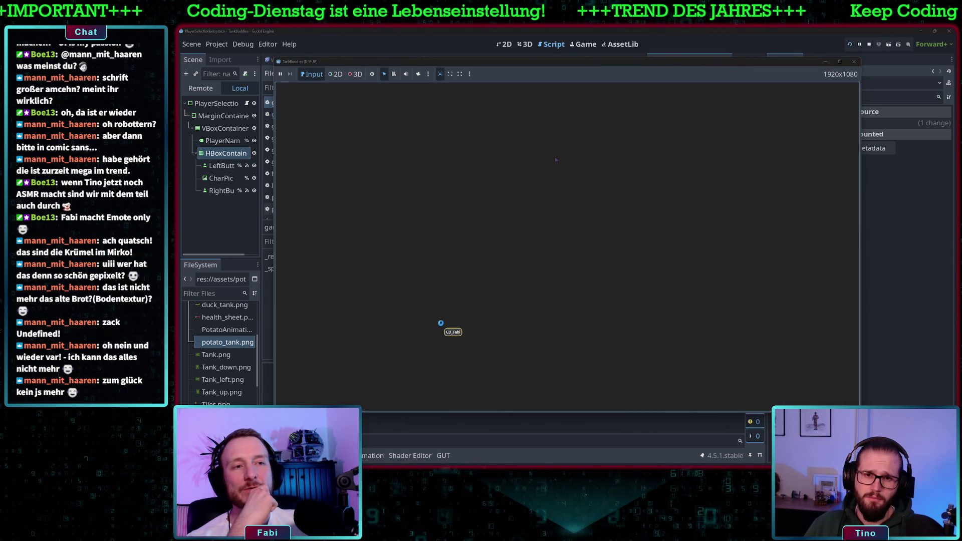
pyautogui.click(429, 375)
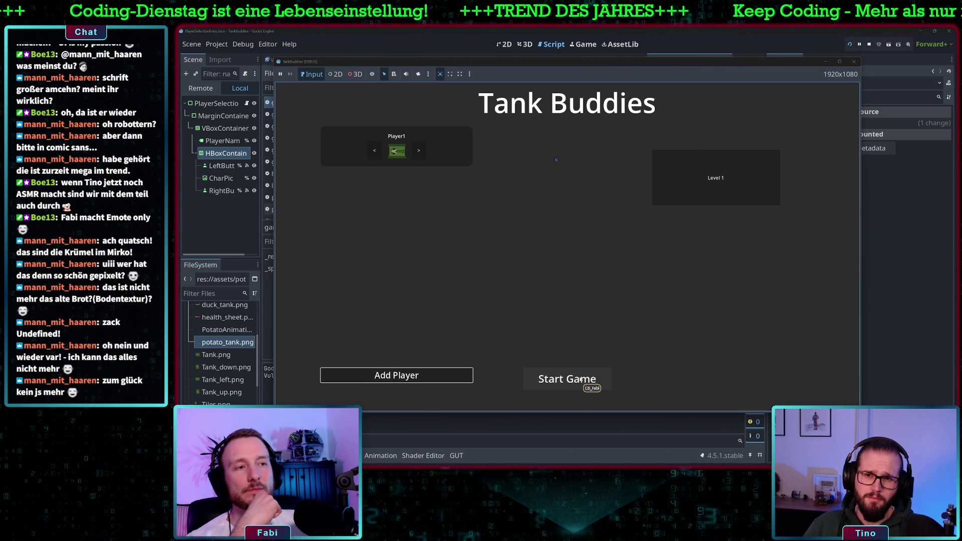
pyautogui.click(584, 380)
pyautogui.press('Right')
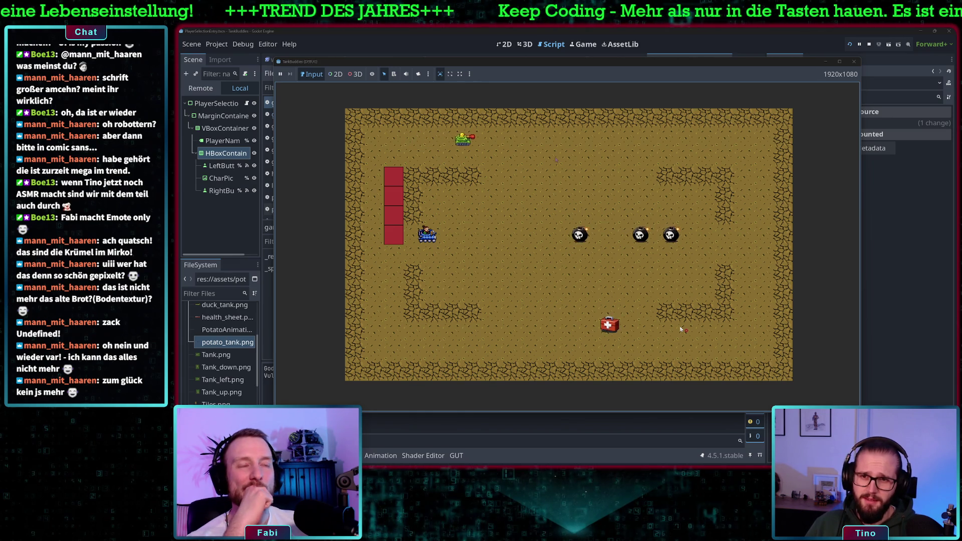
# Steer the tank downward and shoot away the four red blocks
pyautogui.press('Down')
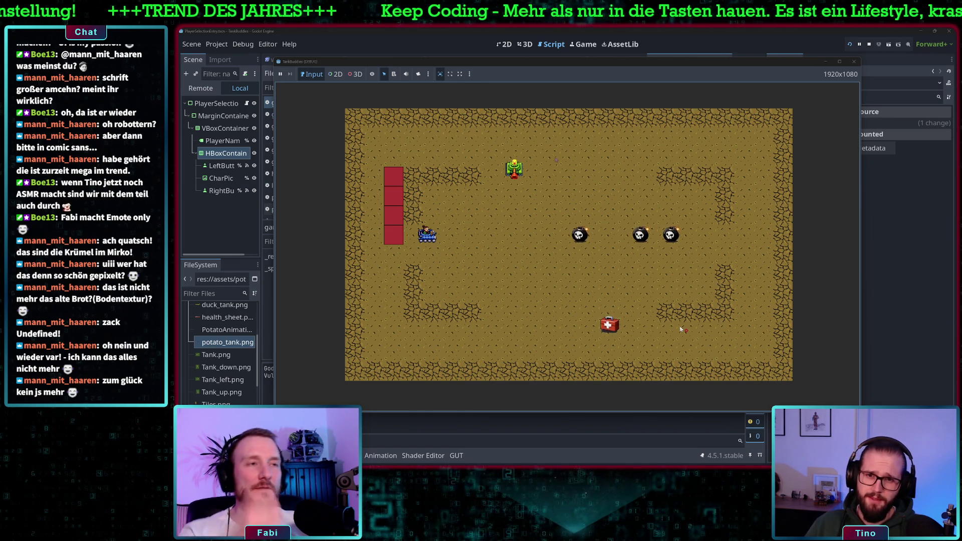
pyautogui.press('Up')
pyautogui.press('Left')
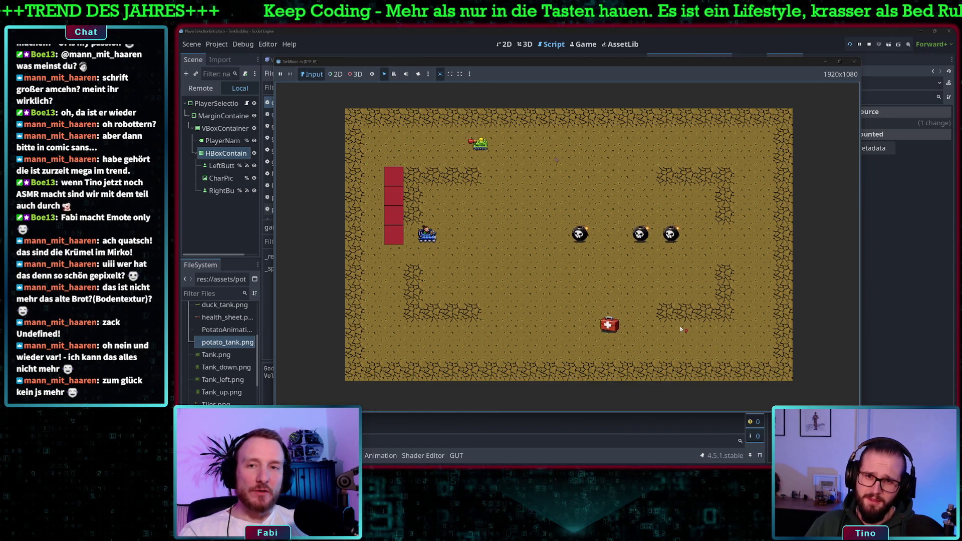
pyautogui.press('Down')
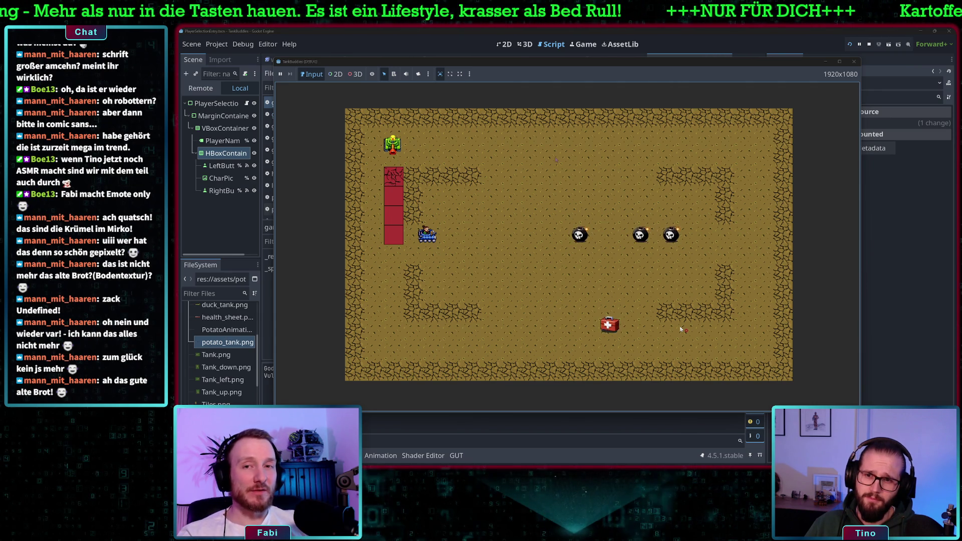
pyautogui.press('space')
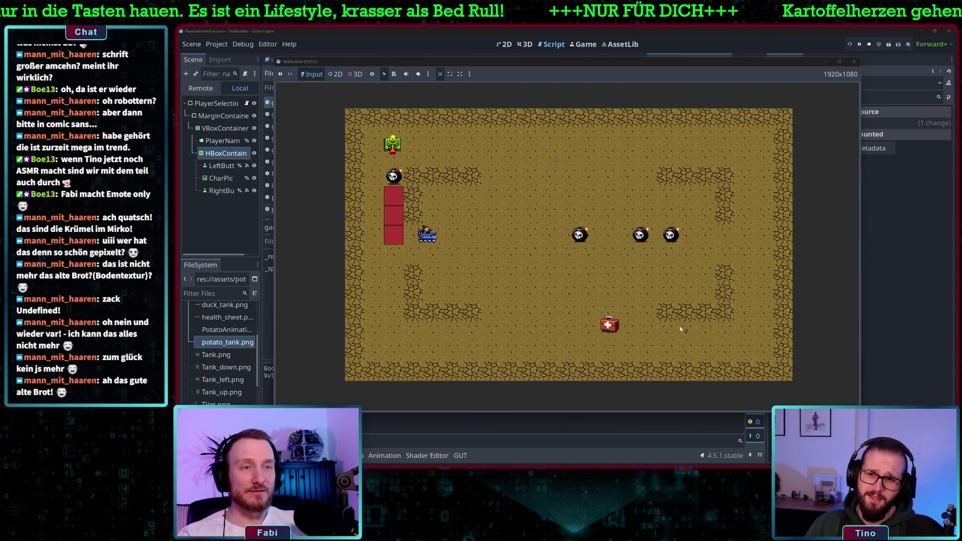
pyautogui.press('space')
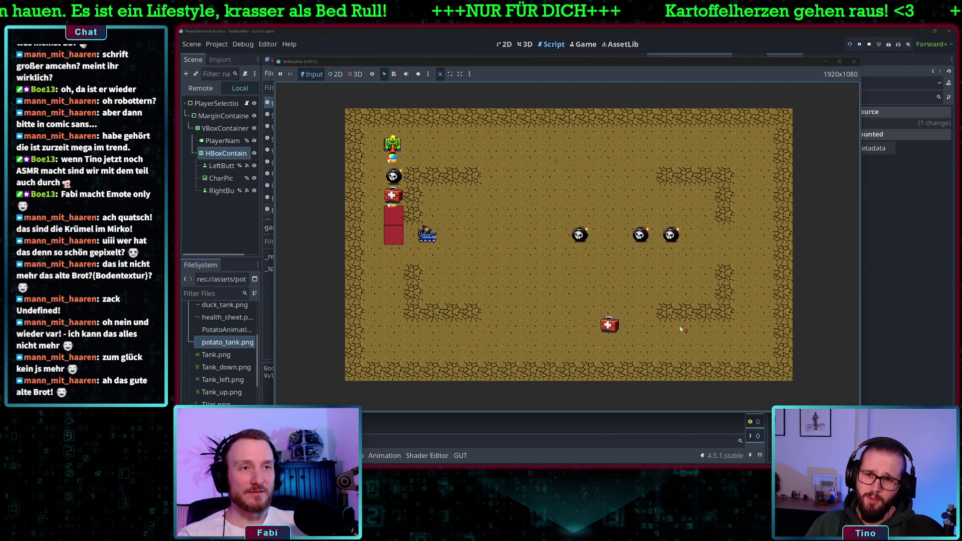
pyautogui.press('space')
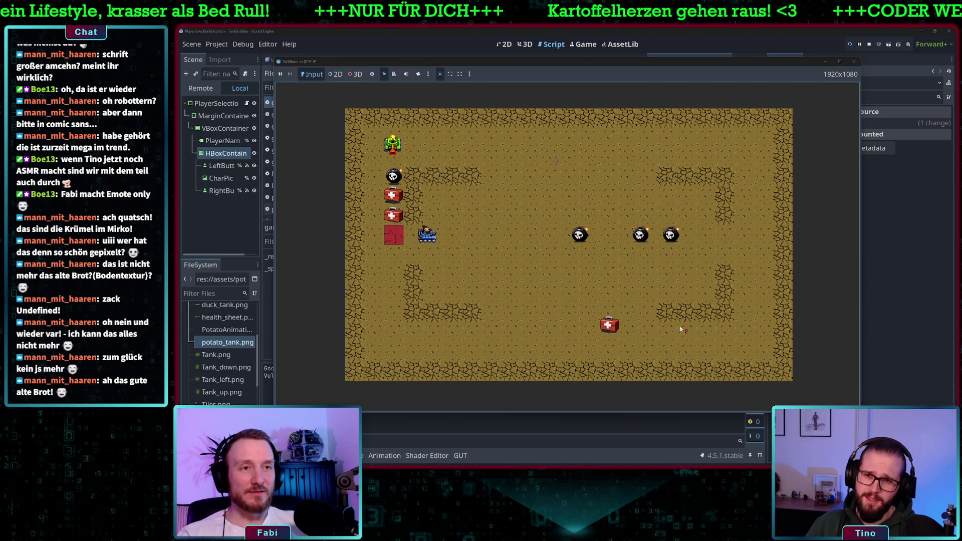
pyautogui.press('space')
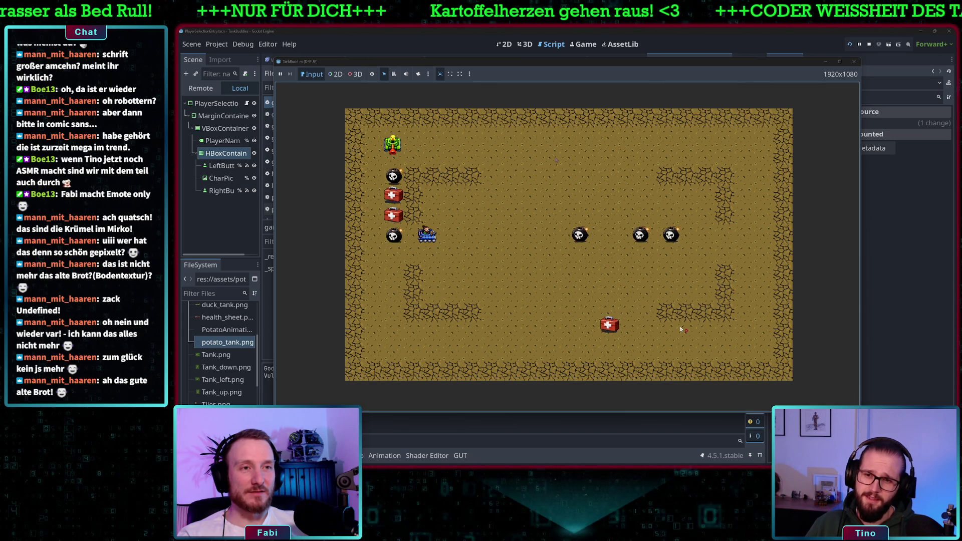
# Drive down collecting the skull bomb and medkit, then fire a shot upward
pyautogui.press('Left')
pyautogui.press('Right')
pyautogui.press('Down')
pyautogui.press('Down')
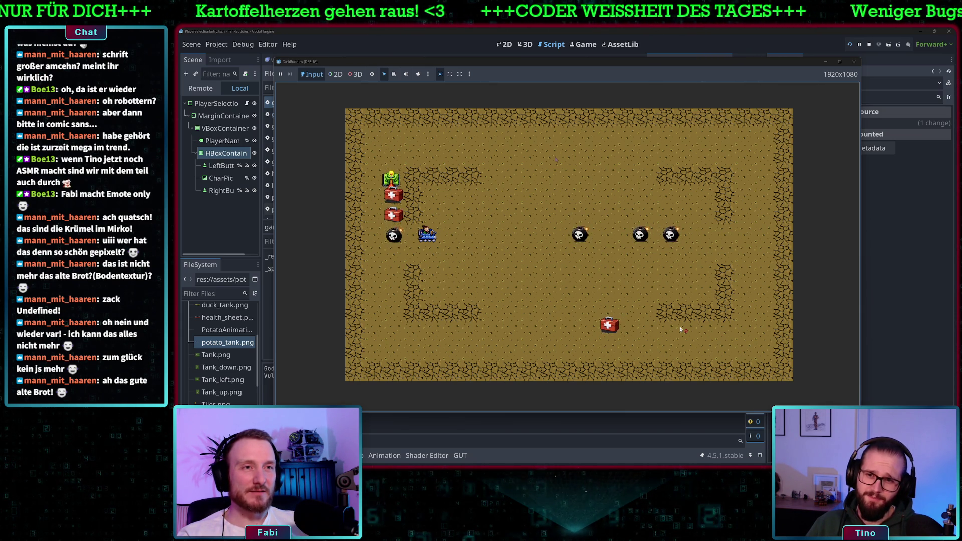
pyautogui.press('Down')
pyautogui.press('Right')
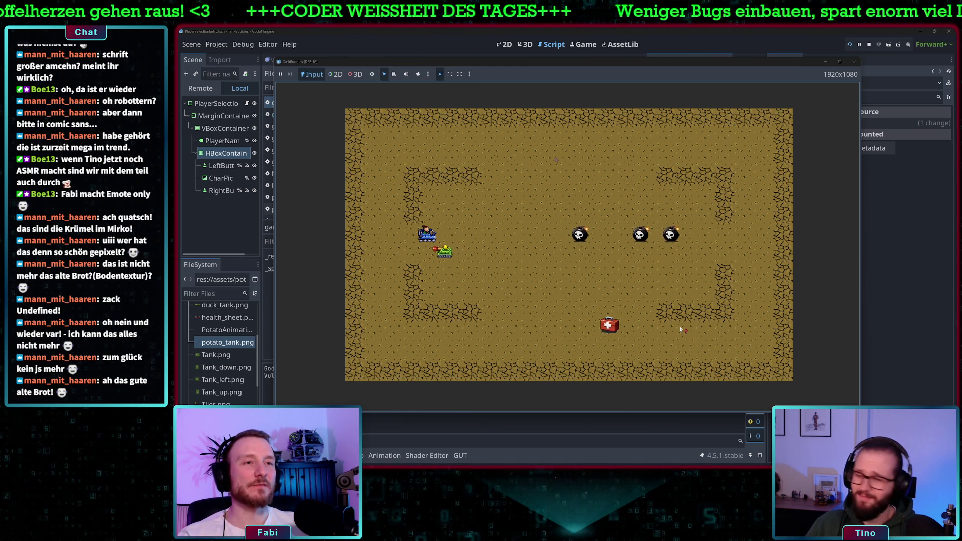
pyautogui.press('Left')
pyautogui.press('Down')
pyautogui.press('Down')
pyautogui.press('Left')
pyautogui.press('Up')
pyautogui.press('space')
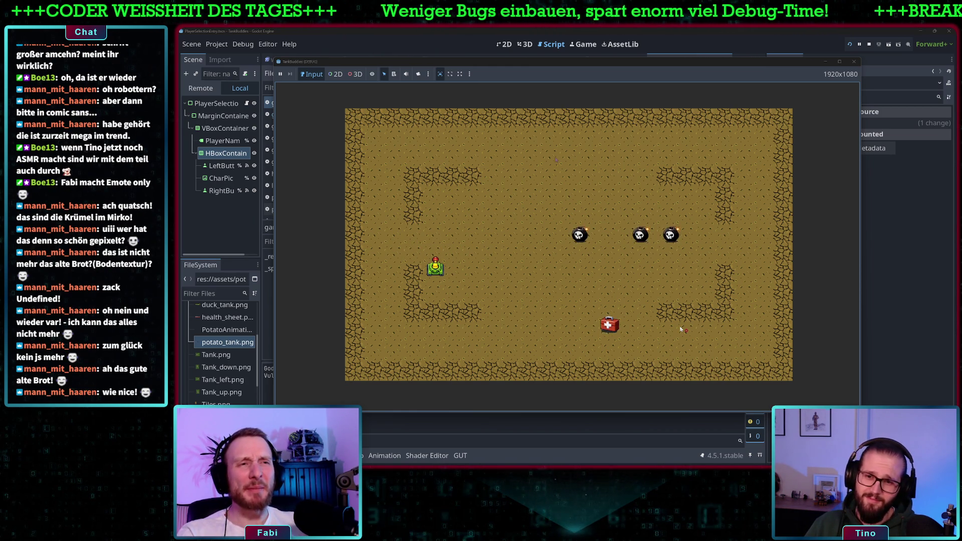
# Drive up and across the arena to the health pack, then back upward
pyautogui.press('Up')
pyautogui.press('Right')
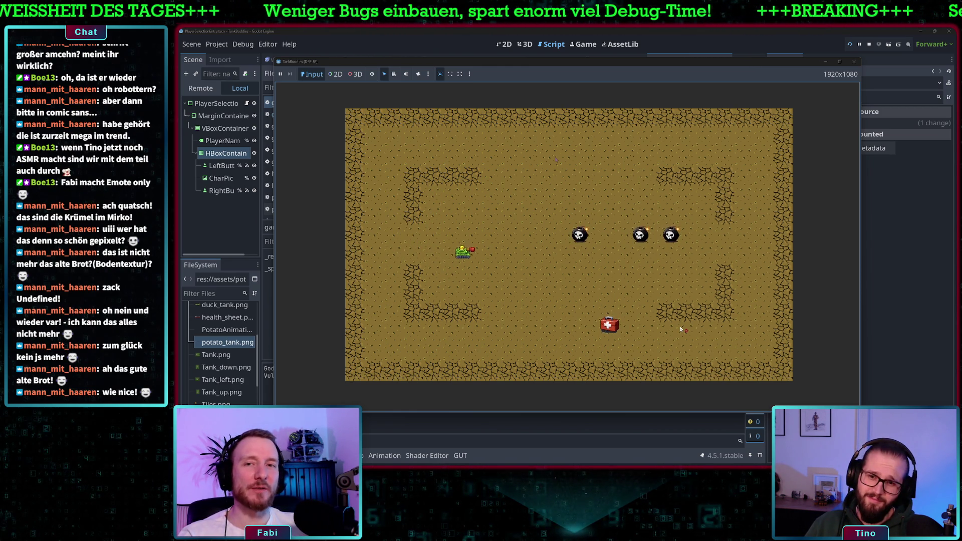
pyautogui.press('Right')
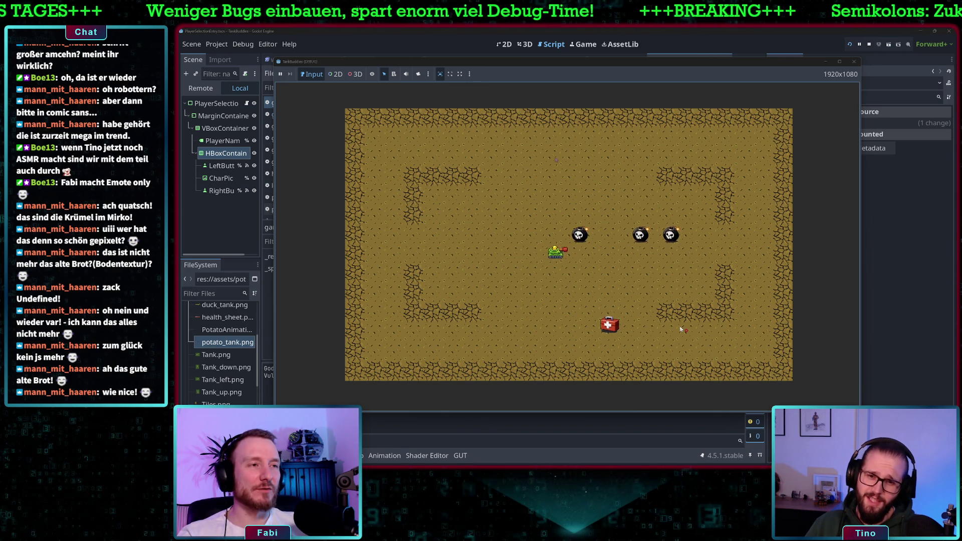
pyautogui.press('Down')
pyautogui.press('Right')
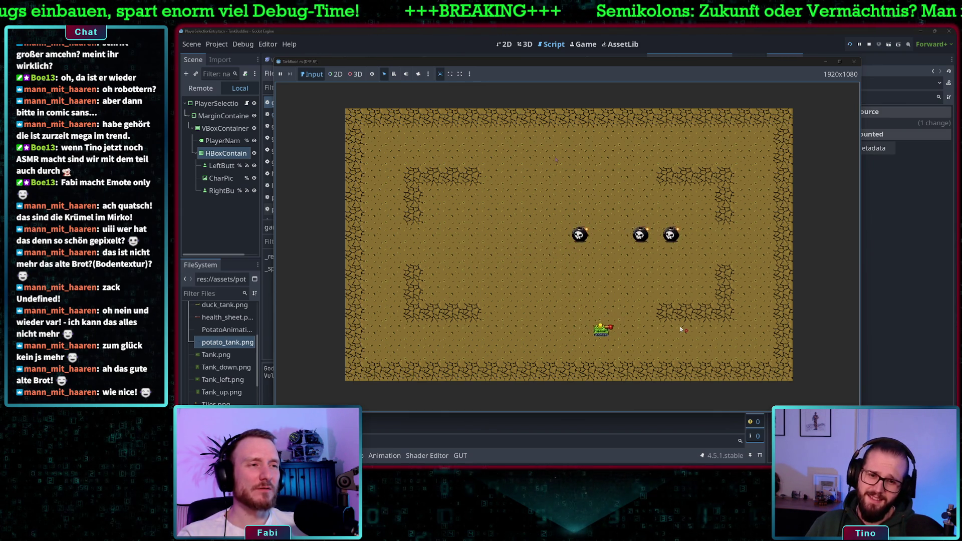
pyautogui.press('Up')
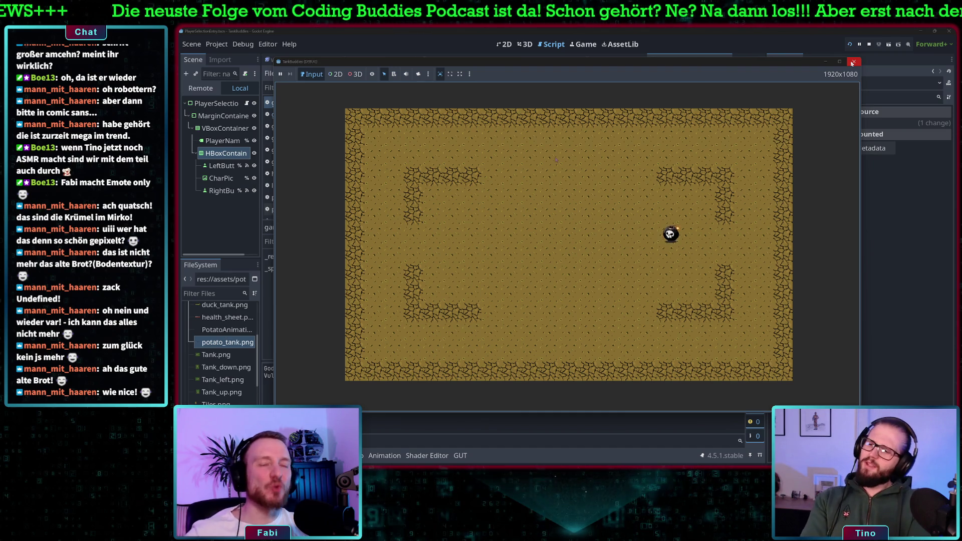
# Close the test game and review lines 12–19 of game.gd's tank-spawning loop
pyautogui.click(853, 63)
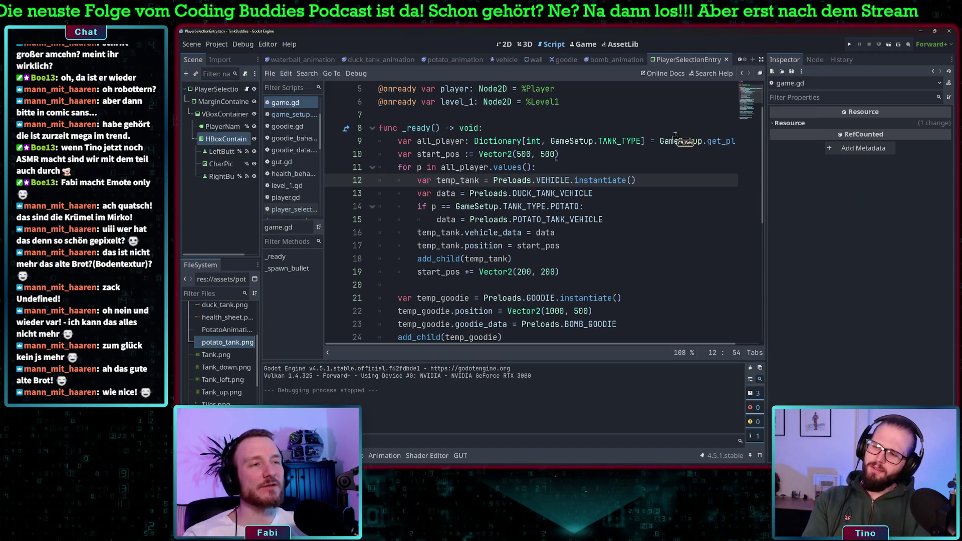
pyautogui.click(625, 189)
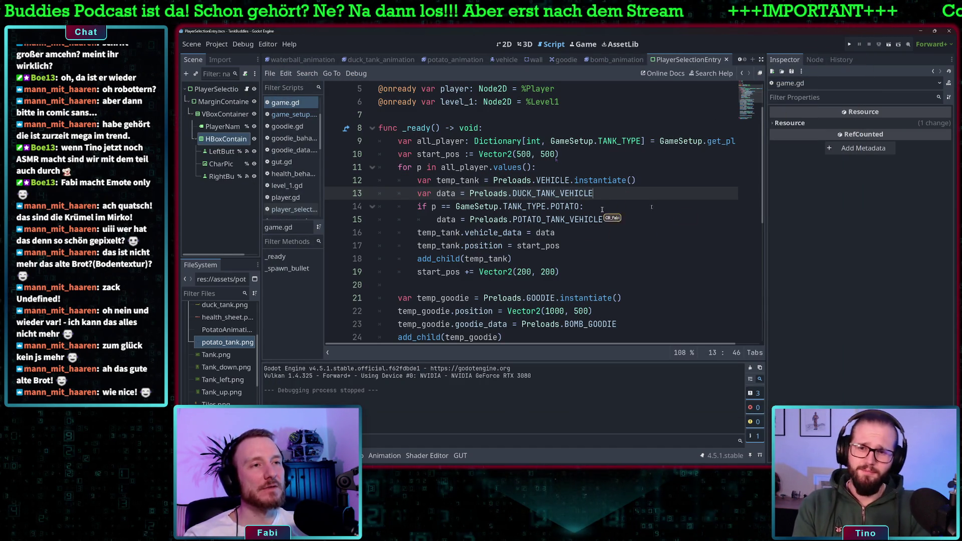
pyautogui.moveTo(417, 181)
pyautogui.mouseDown()
pyautogui.moveTo(552, 216)
pyautogui.moveTo(576, 263)
pyautogui.moveTo(570, 272)
pyautogui.mouseUp()
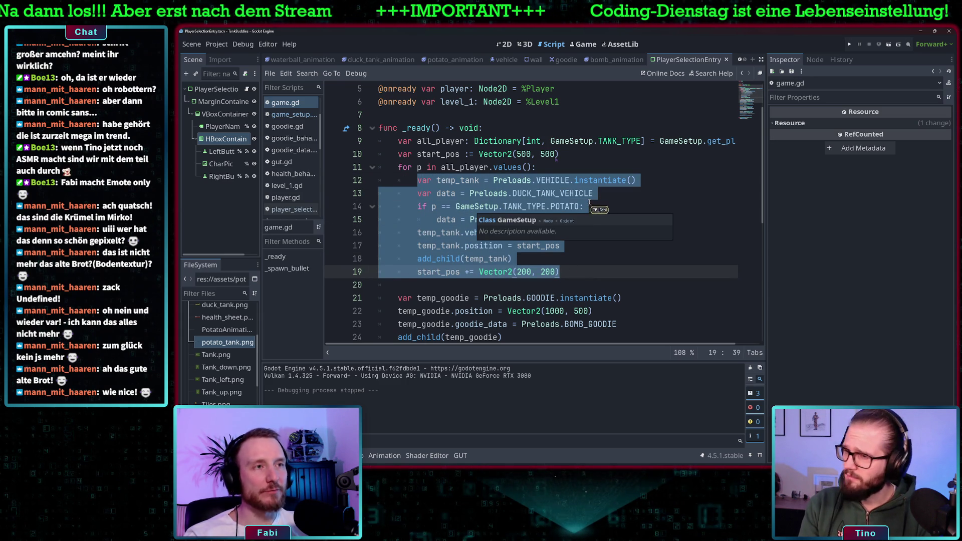
pyautogui.click(625, 199)
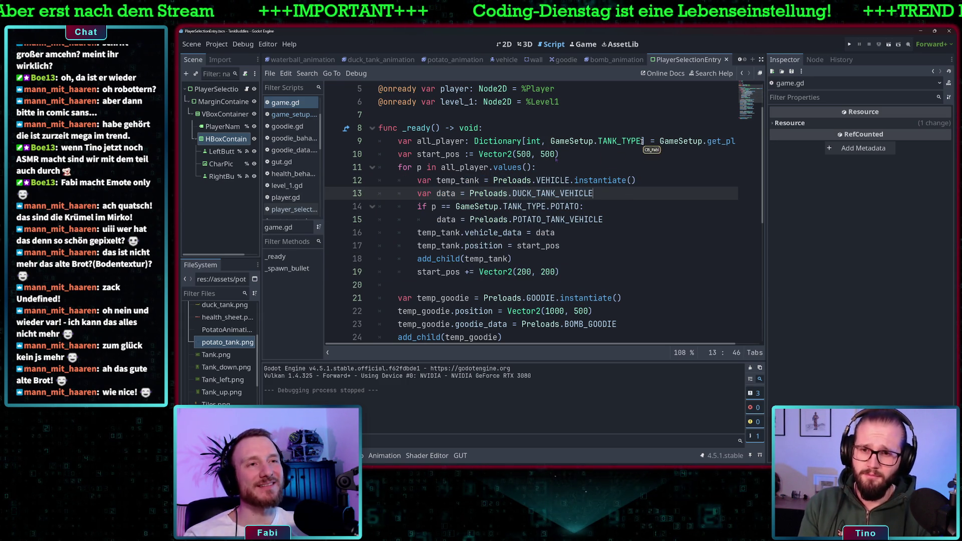
pyautogui.click(849, 45)
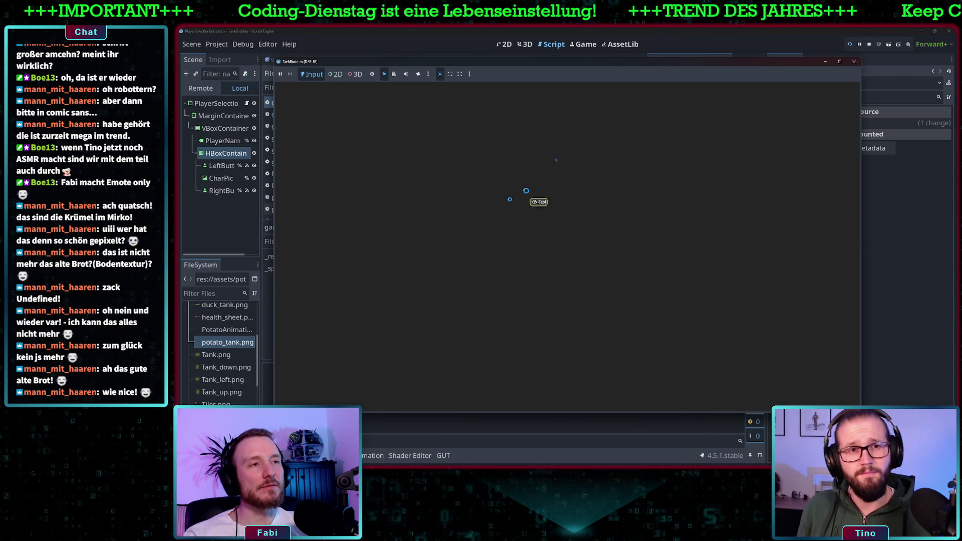
pyautogui.click(439, 377)
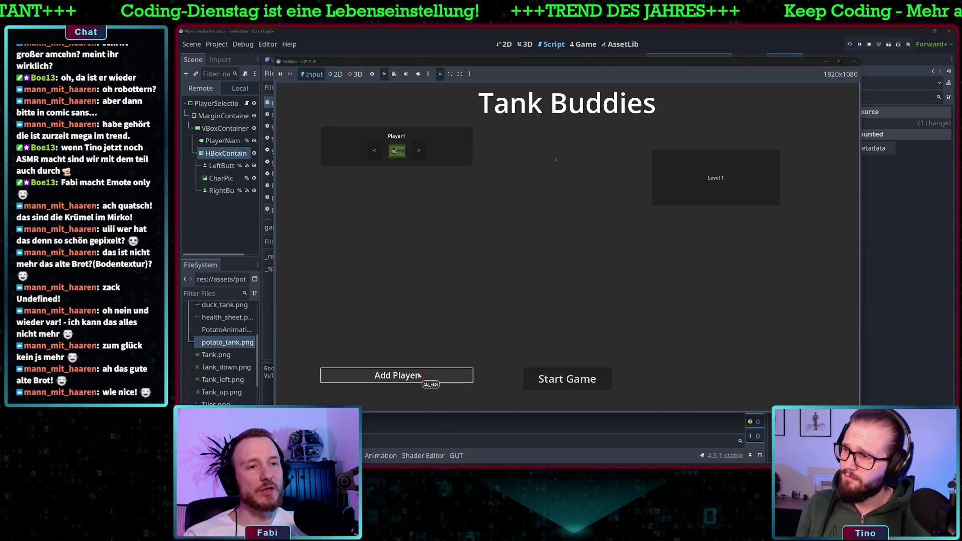
pyautogui.click(438, 377)
pyautogui.click(419, 191)
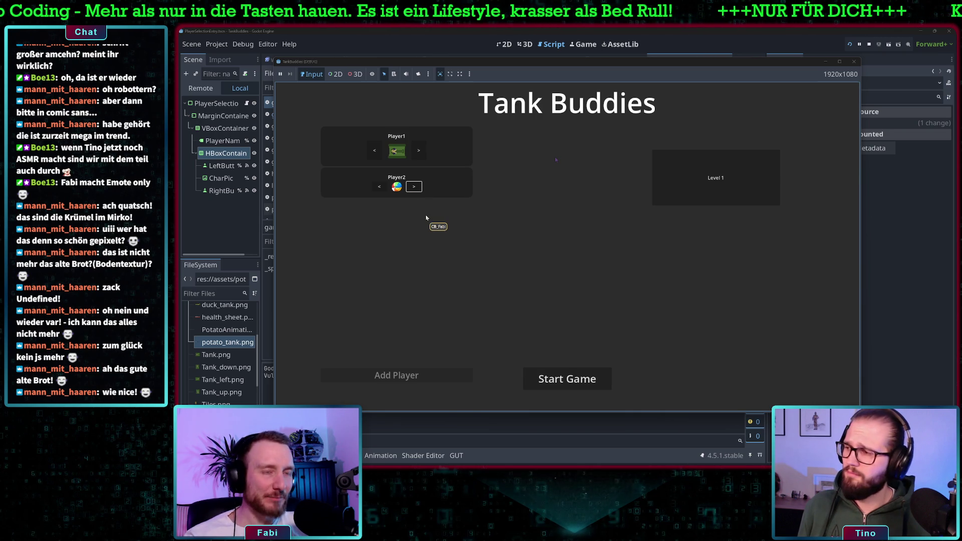
pyautogui.click(565, 379)
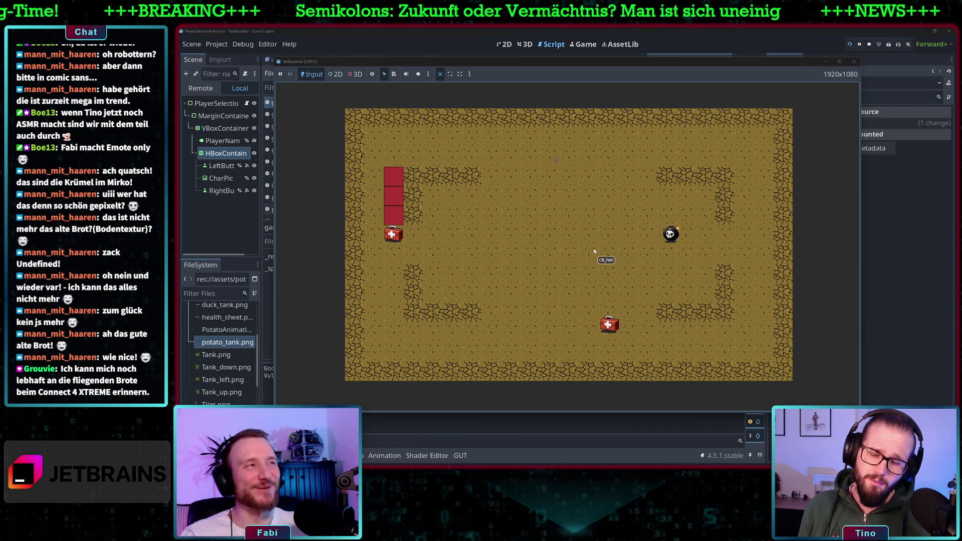
pyautogui.click(854, 61)
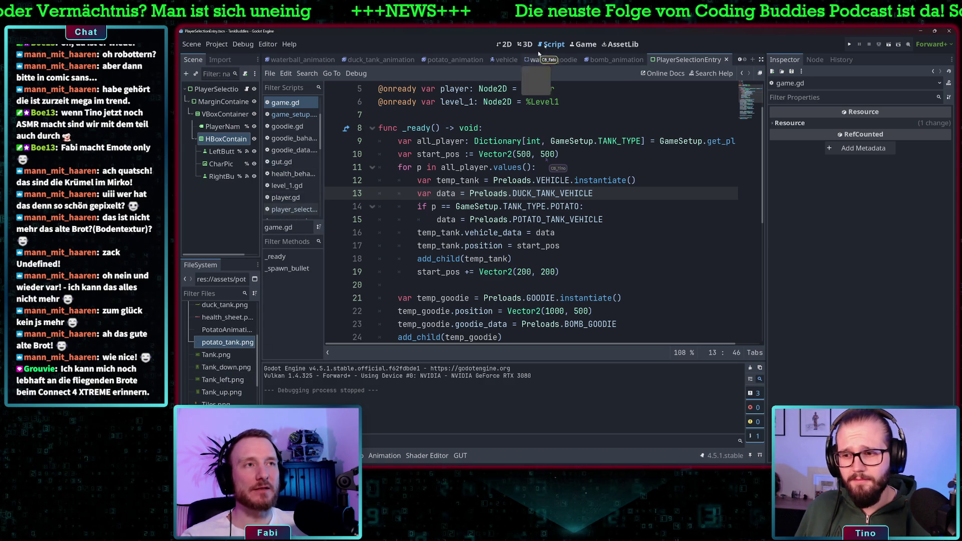
# Open game_setup.gd and review the player dictionary declaration on line 11
pyautogui.click(291, 114)
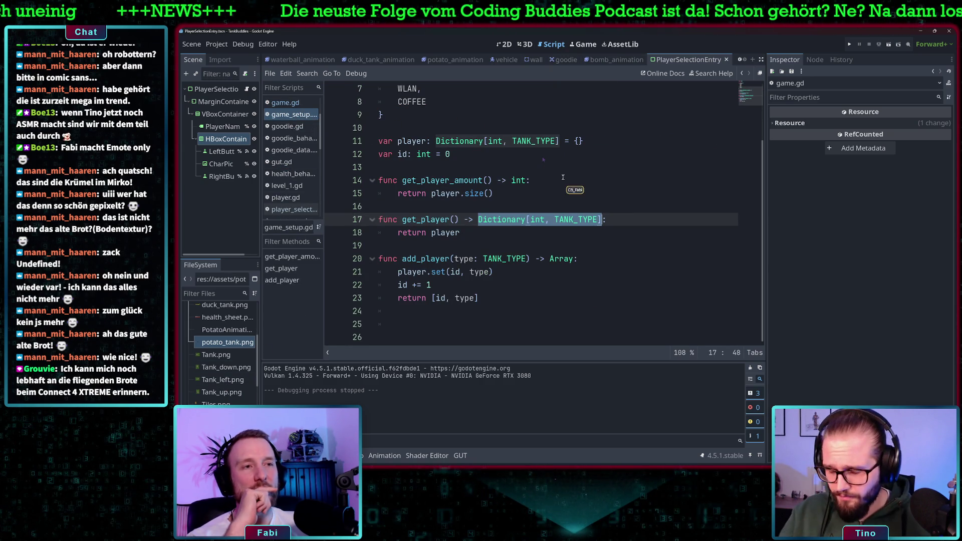
pyautogui.scroll(2, 388, 134)
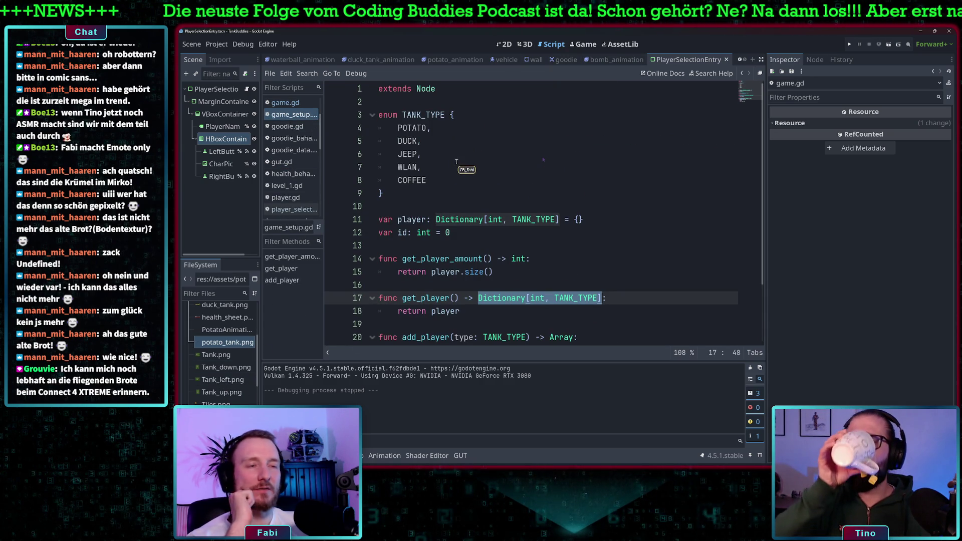
pyautogui.scroll(-2, 467, 195)
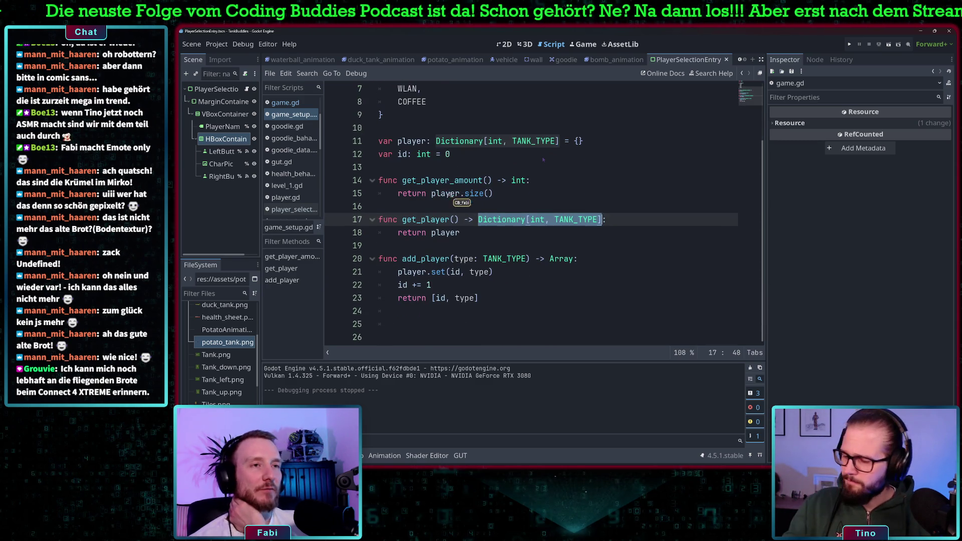
pyautogui.moveTo(584, 141); pyautogui.dragTo(379, 142)
pyautogui.click(407, 141)
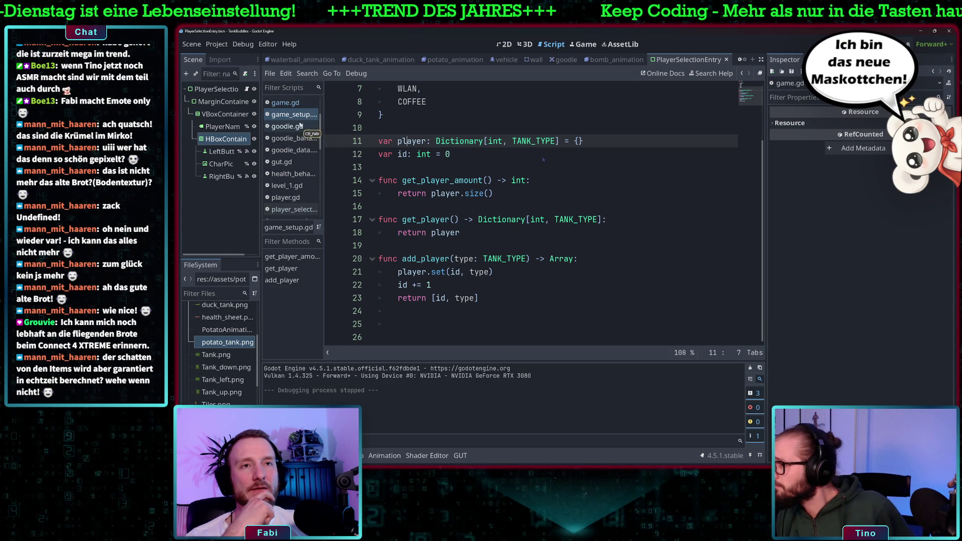
# Open player_selection_entry.gd to check its texture list, then switch to Aseprite
pyautogui.scroll(-1, 287, 174)
pyautogui.click(292, 180)
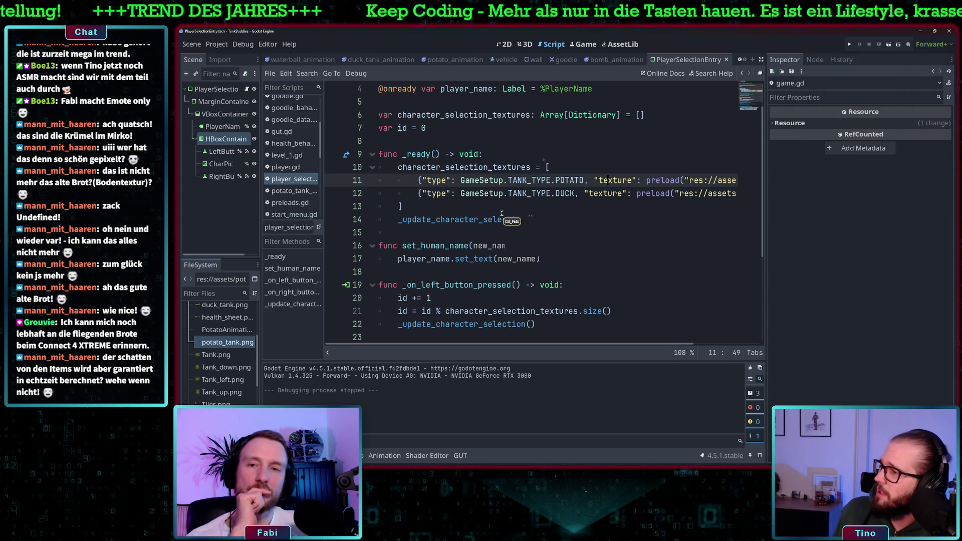
pyautogui.moveTo(502, 214)
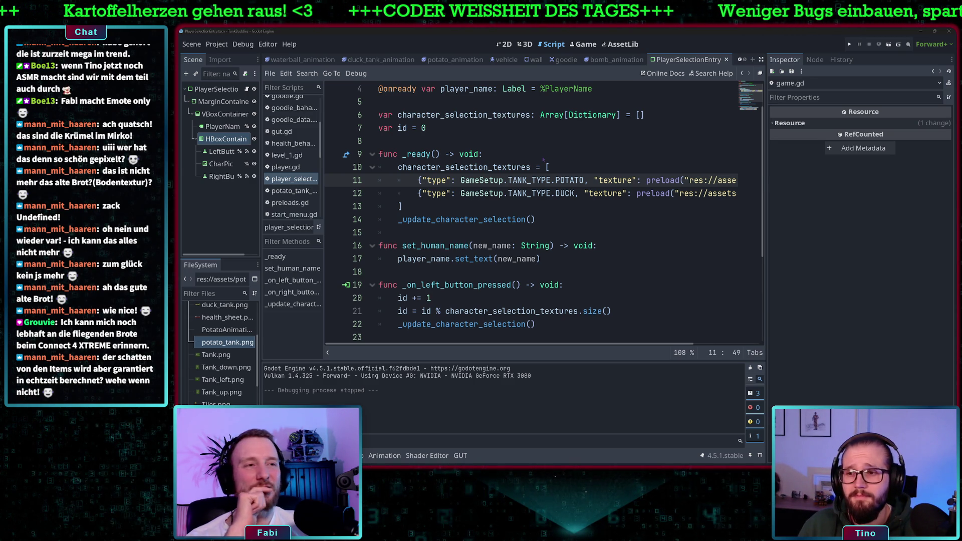
pyautogui.hotkey('alt', 'Tab')
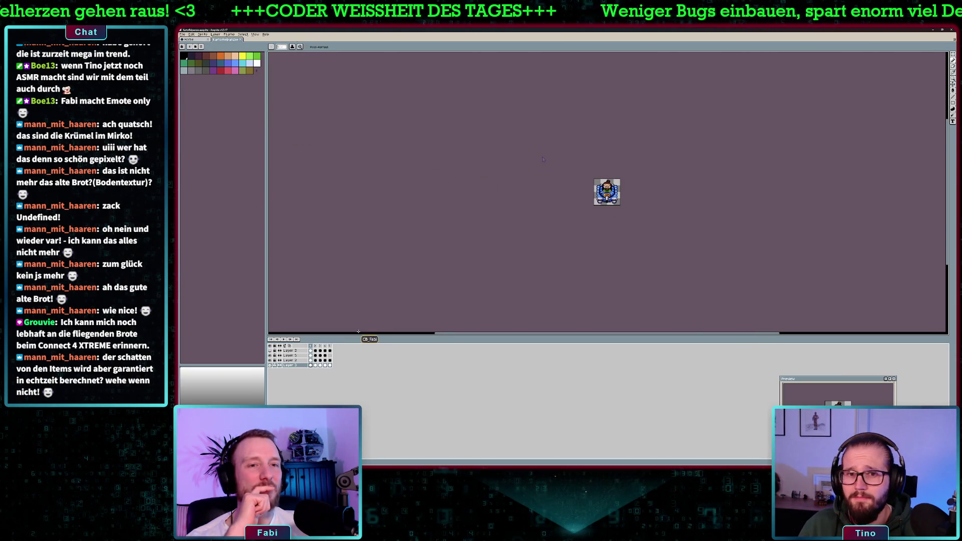
# Toggle the figure layer's visibility, zoom in, pick Rectangular Marquee and start a new sprite
pyautogui.click(270, 355)
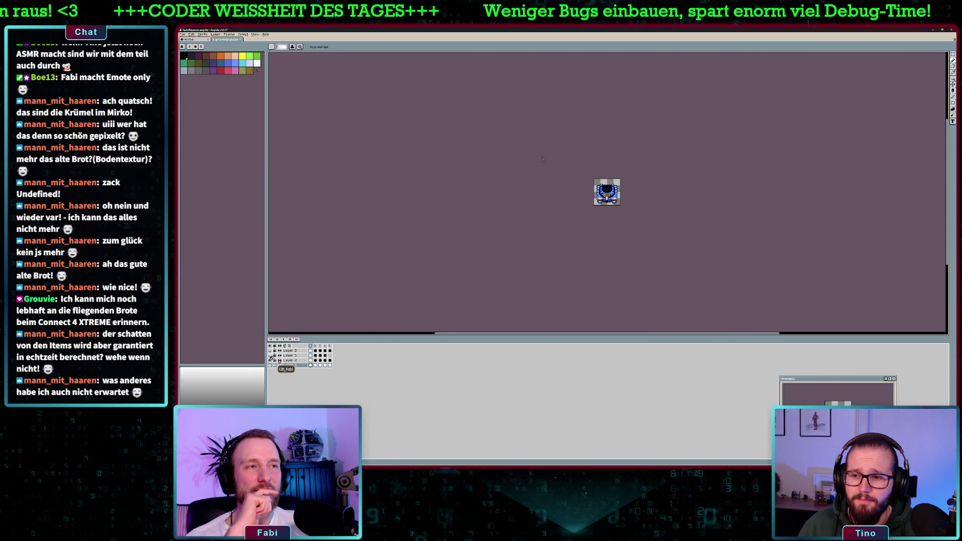
pyautogui.click(270, 361)
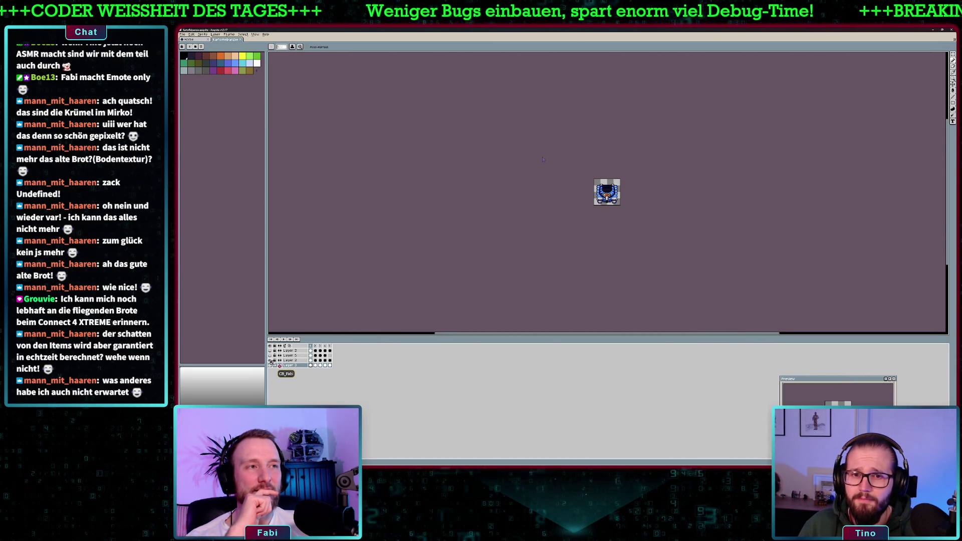
pyautogui.scroll(4, 627, 196)
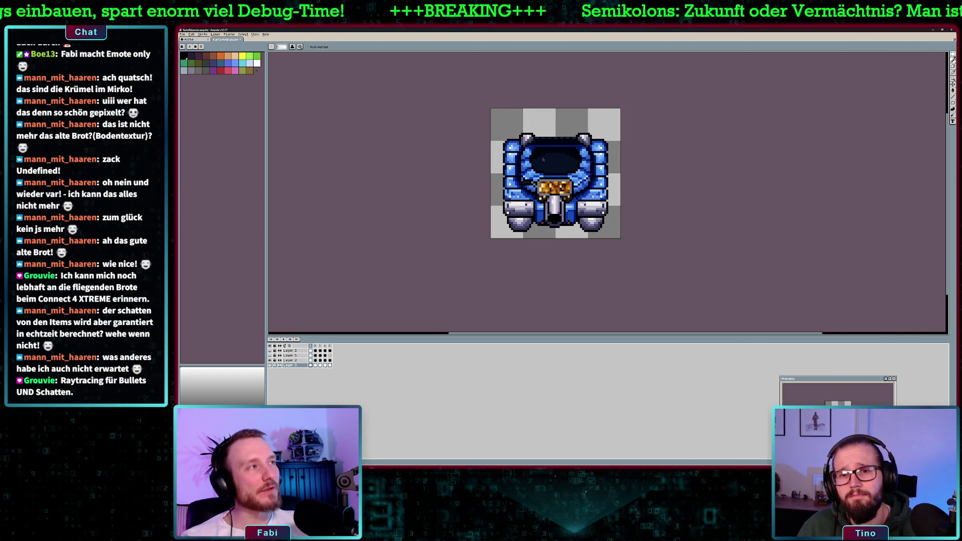
pyautogui.press('m')
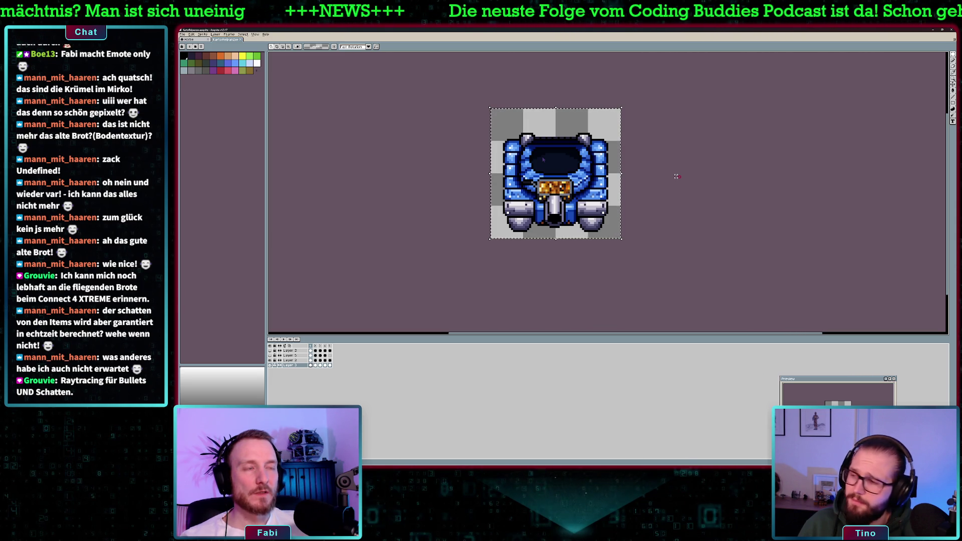
pyautogui.hotkey('ctrl', 'n')
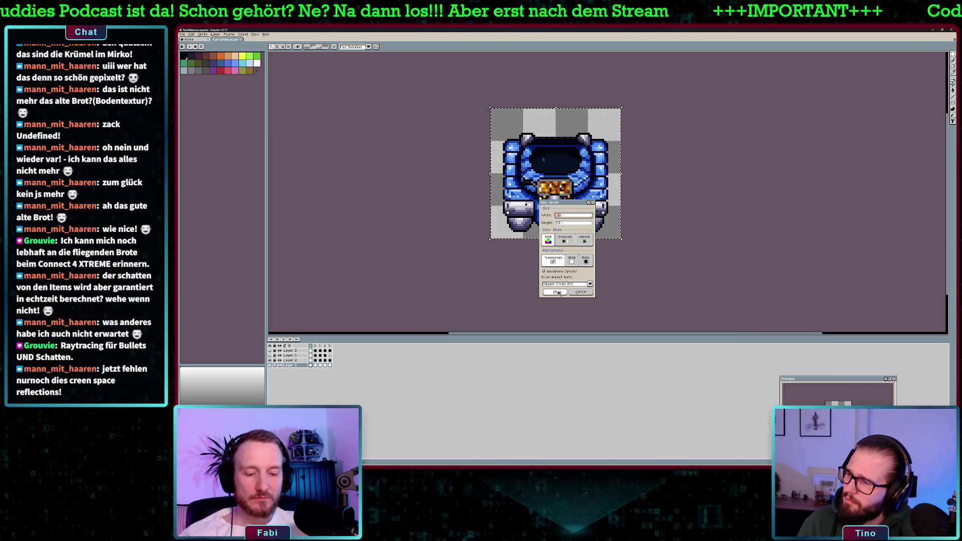
# Create the new sprite and paste the blue tank, then copy Layer 2's tank body into Sprite-0001
pyautogui.click(559, 293)
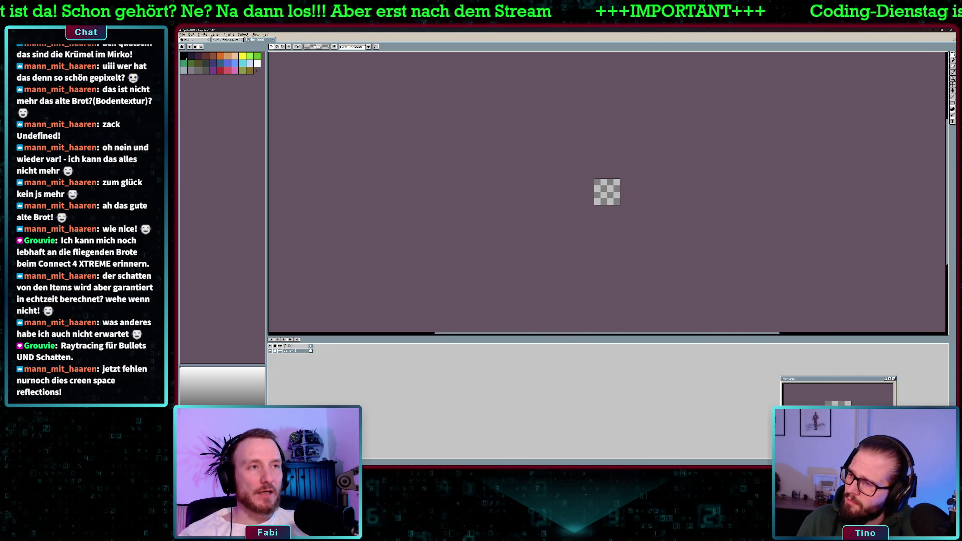
pyautogui.scroll(3, 626, 202)
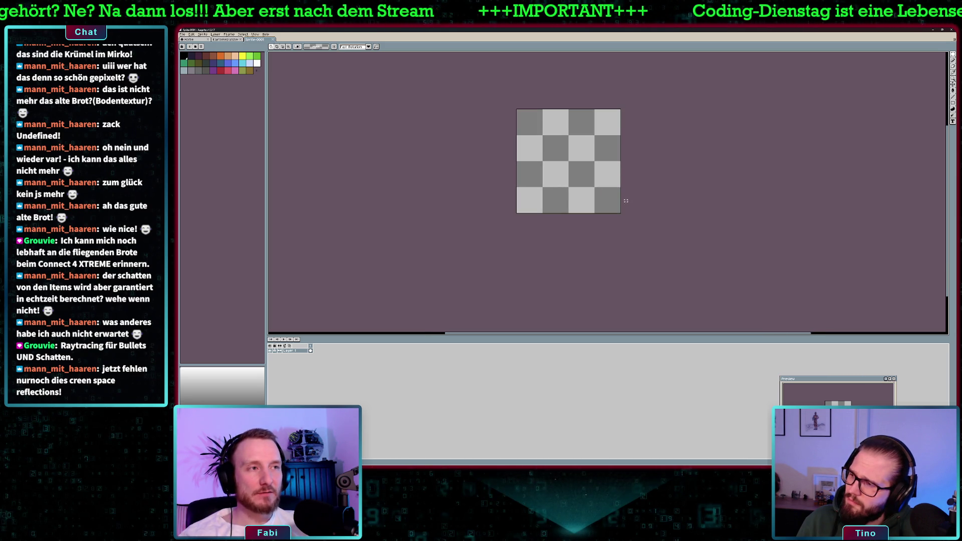
pyautogui.hotkey('ctrl', 'v')
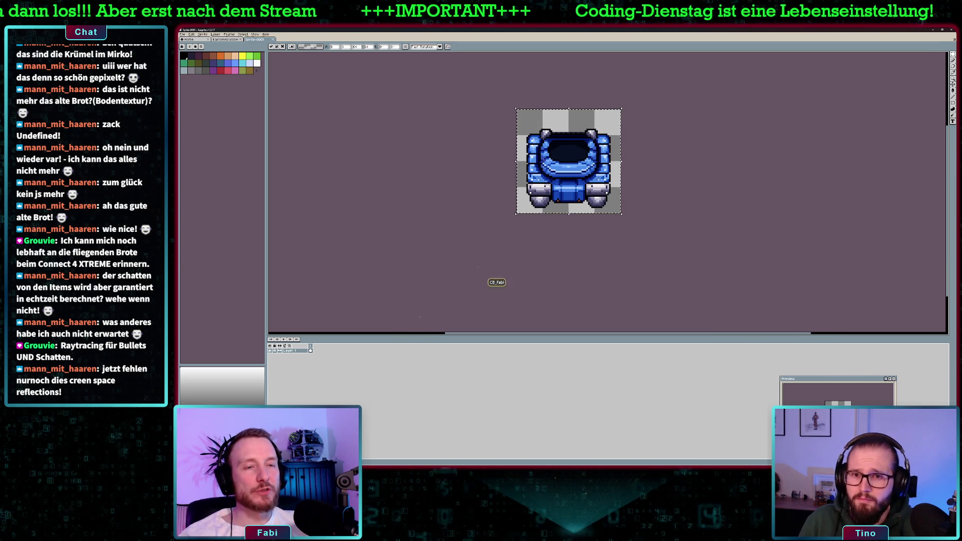
pyautogui.click(227, 40)
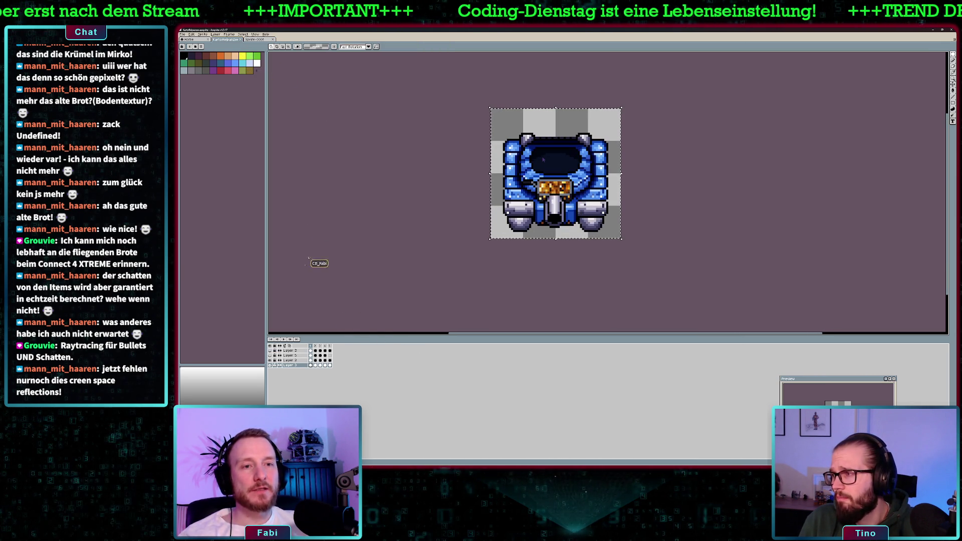
pyautogui.click(311, 360)
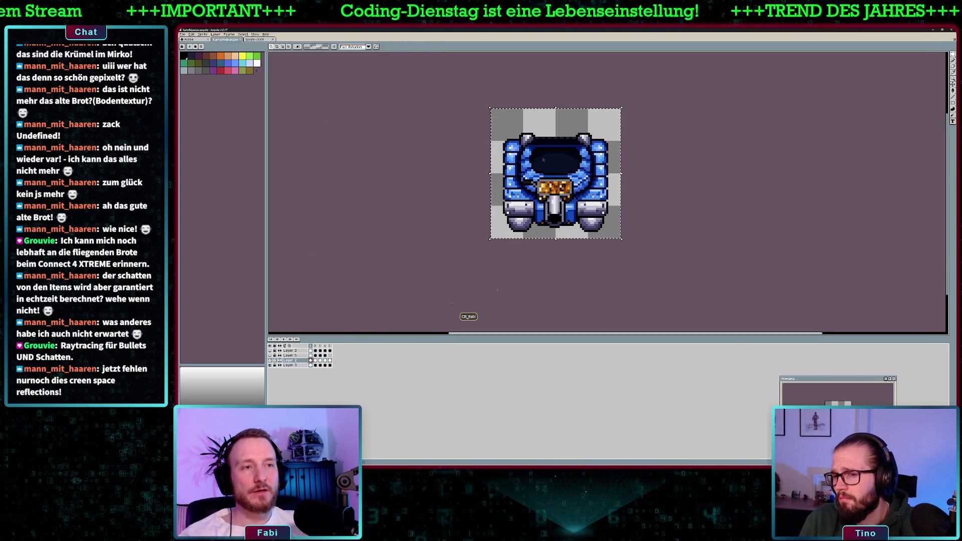
pyautogui.hotkey('ctrl', 'a')
pyautogui.hotkey('ctrl', 'c')
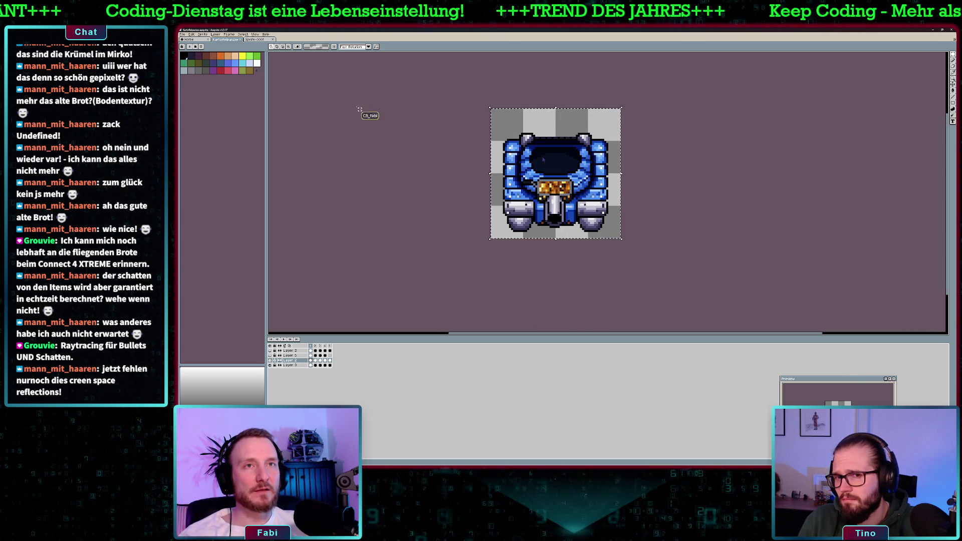
pyautogui.click(255, 40)
pyautogui.hotkey('ctrl', 'v')
pyautogui.hotkey('ctrl', 'v')
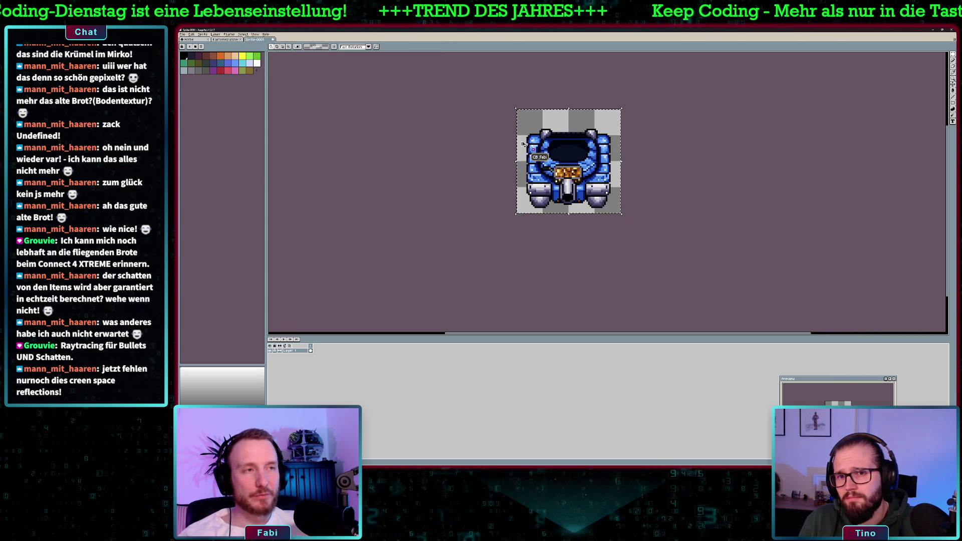
pyautogui.click(470, 146)
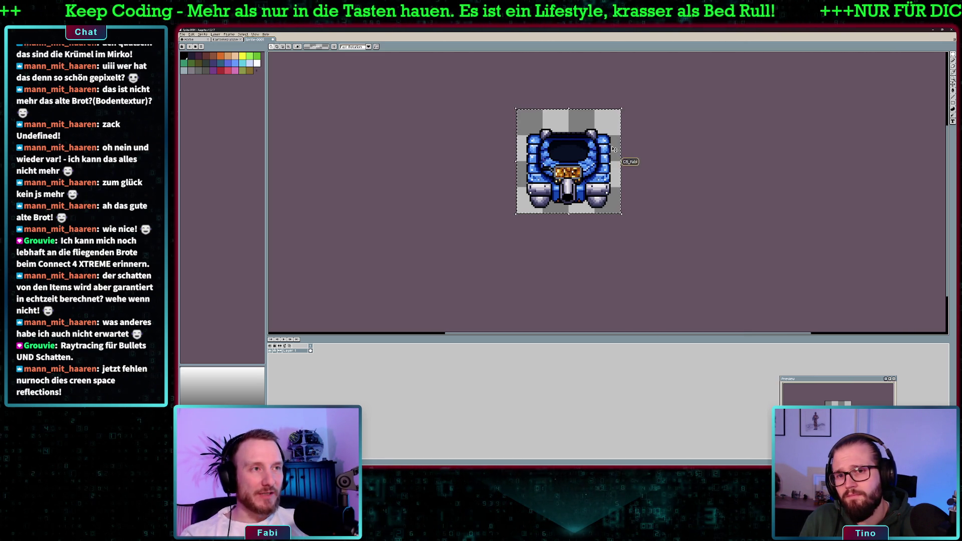
# Select the whole new sprite, nudge it up one pixel and deselect
pyautogui.scroll(2, 620, 143)
pyautogui.hotkey('ctrl', 'a')
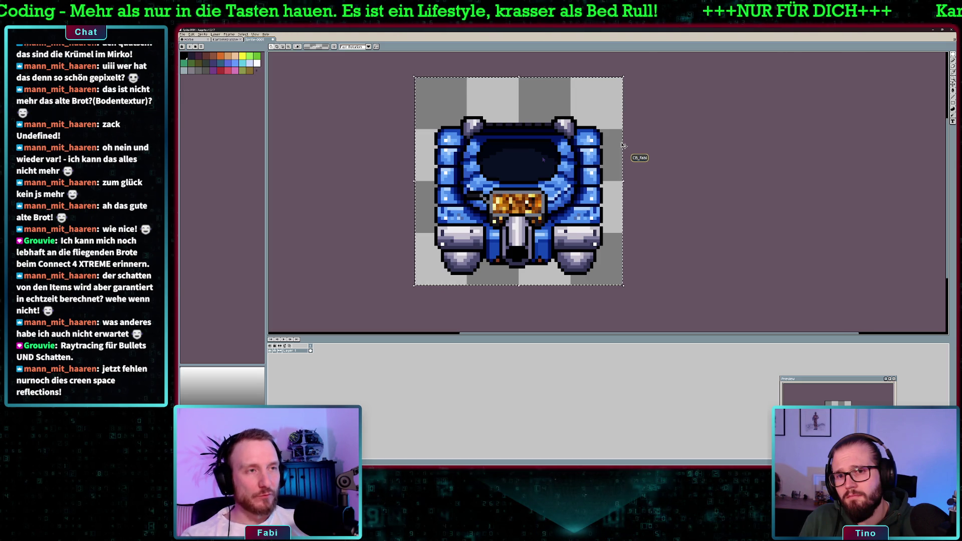
pyautogui.press('Up')
pyautogui.press('Up')
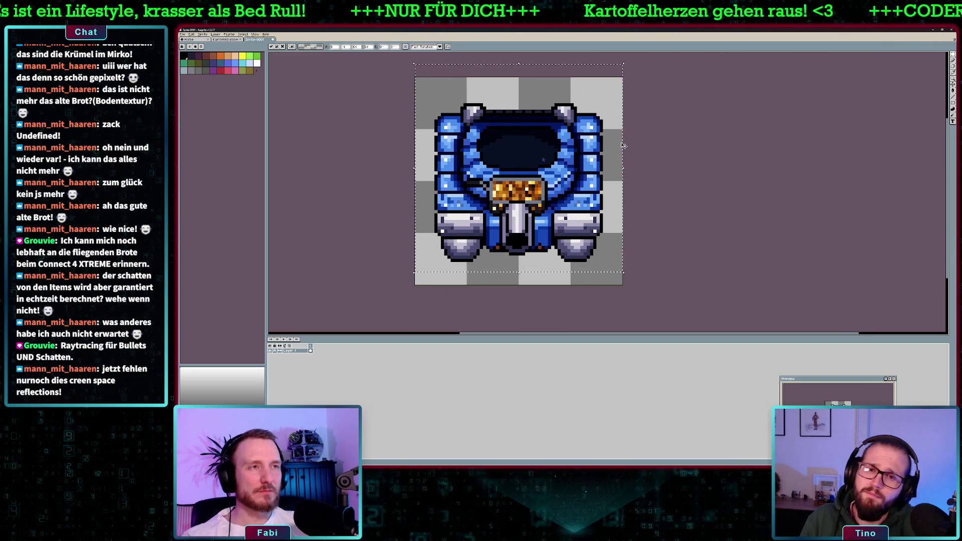
pyautogui.hotkey('ctrl', 'd')
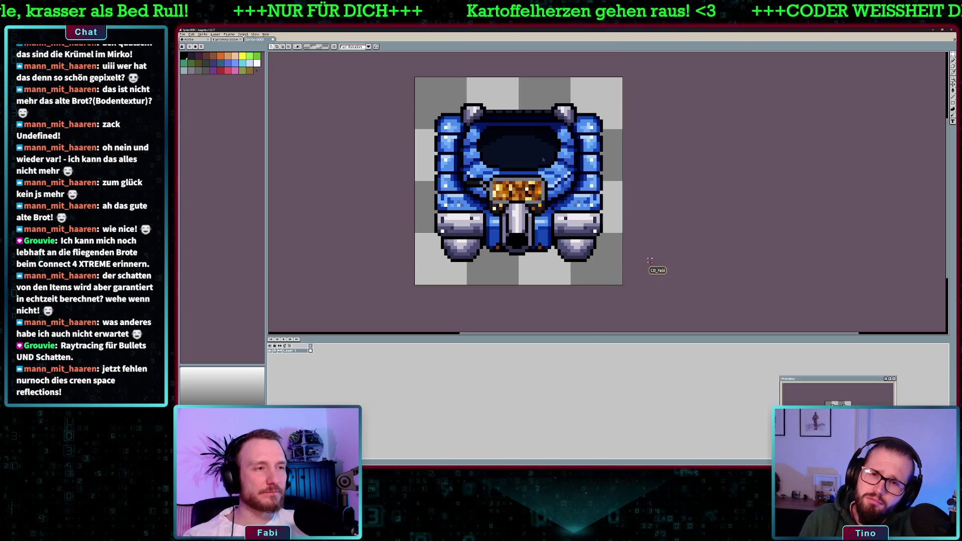
# Draw a short red mark at the sprite's upper right with the pencil
pyautogui.click(220, 71)
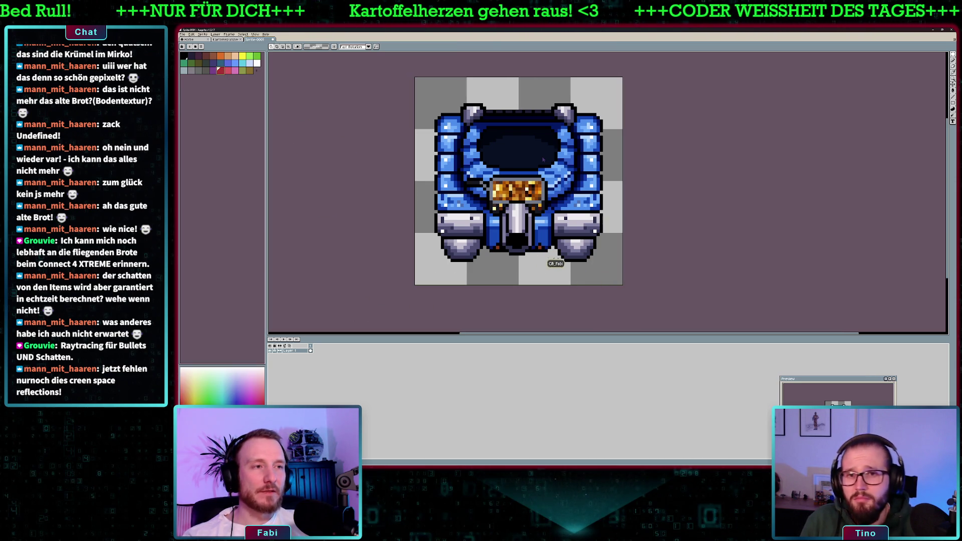
pyautogui.press('b')
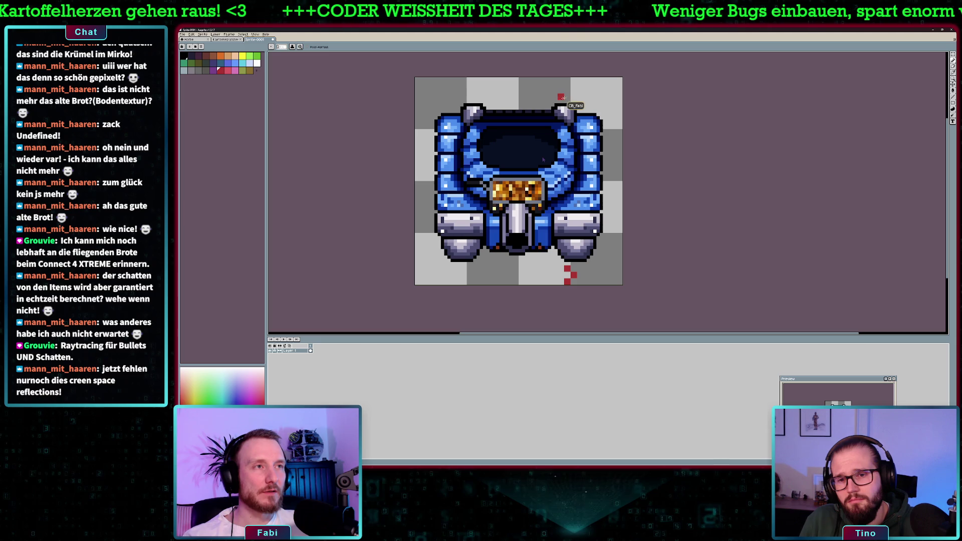
pyautogui.moveTo(558, 100); pyautogui.dragTo(563, 94)
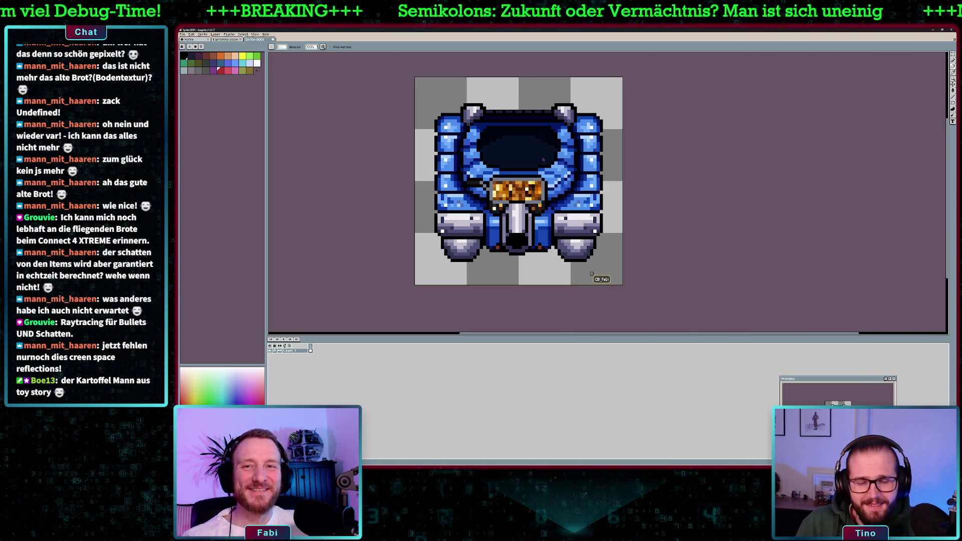
pyautogui.press('m')
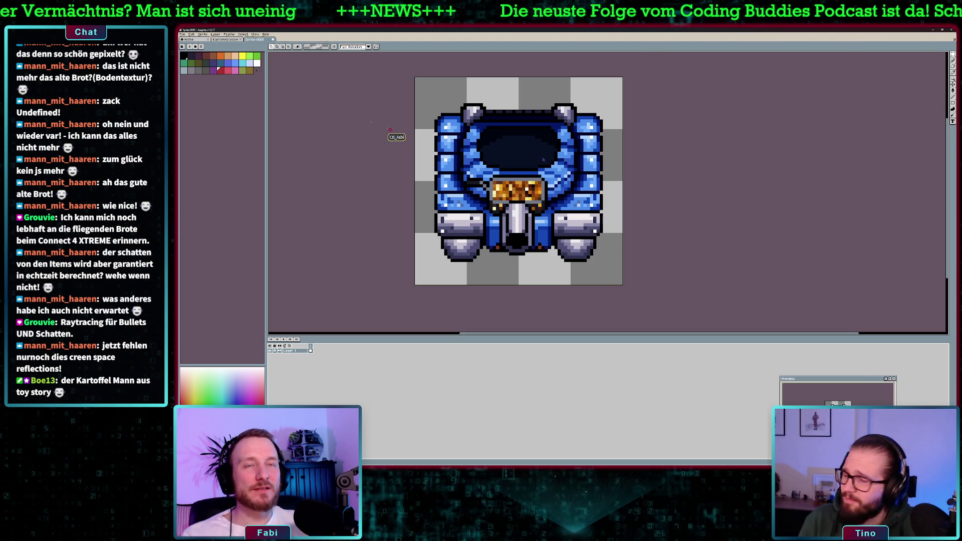
pyautogui.click(182, 34)
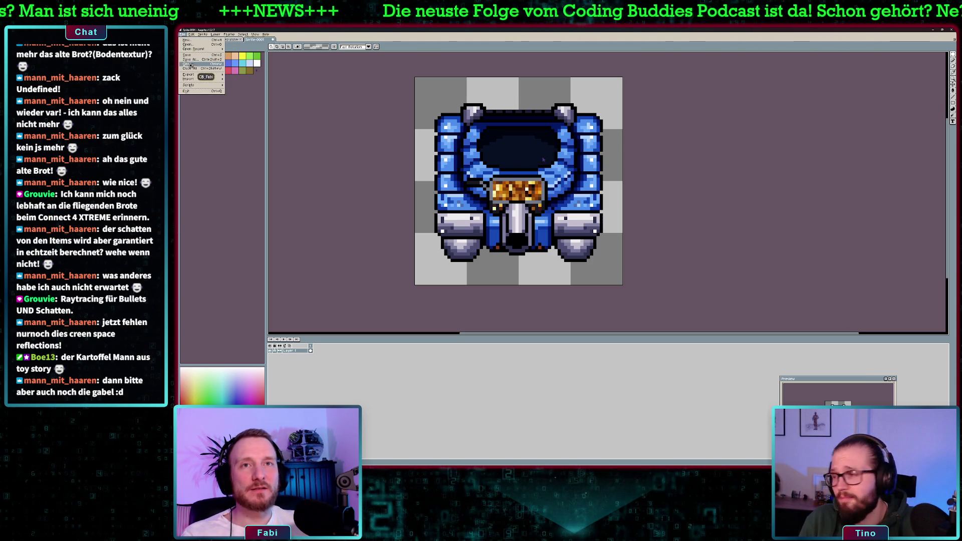
# Save the sprite as a new Aseprite file, then return to Godot
pyautogui.click(206, 59)
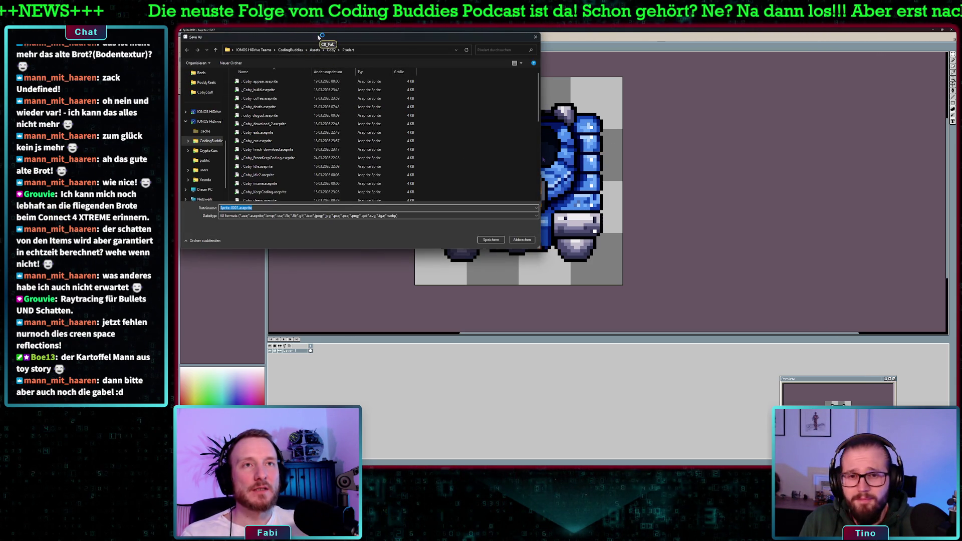
pyautogui.press('Escape')
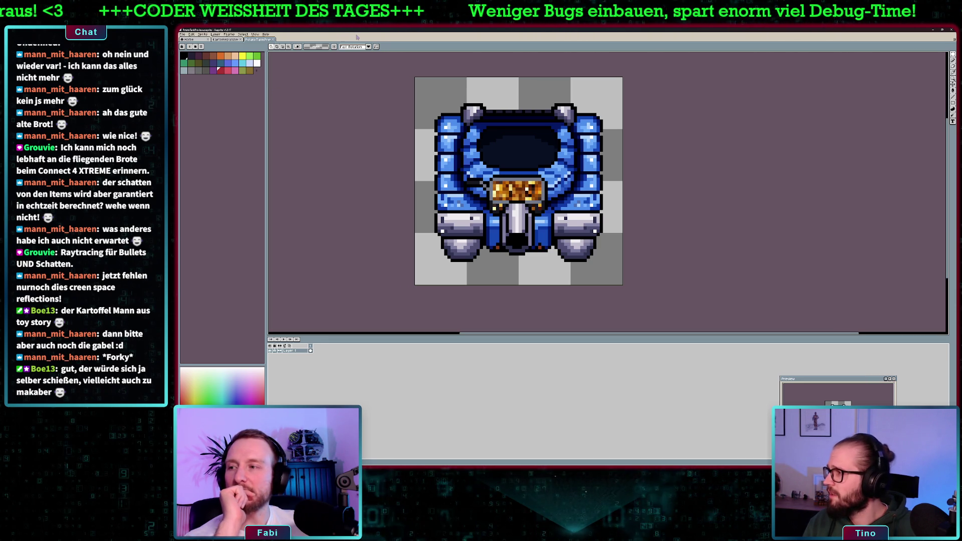
pyautogui.hotkey('alt', 'Tab')
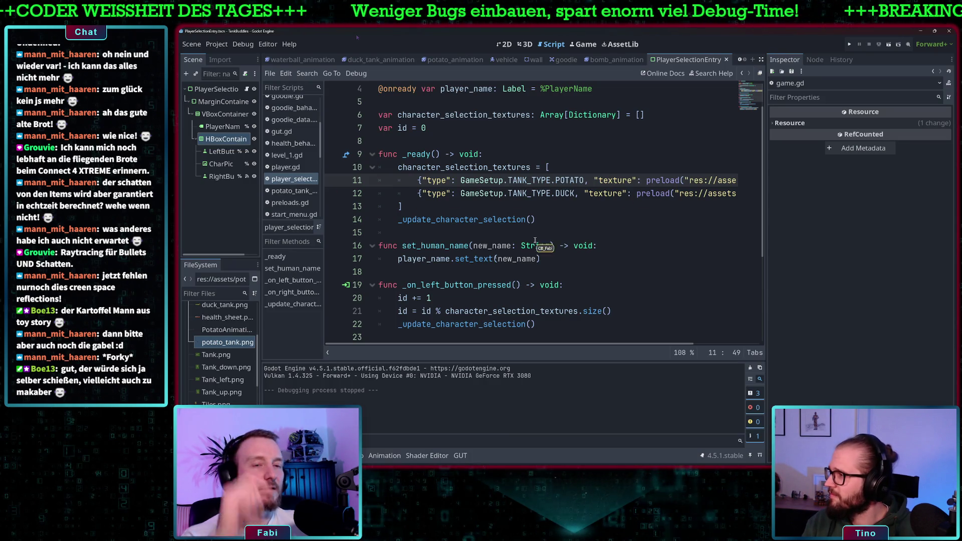
# Scroll through the FileSystem dock and focus the selection script at line 19
pyautogui.scroll(2, 244, 341)
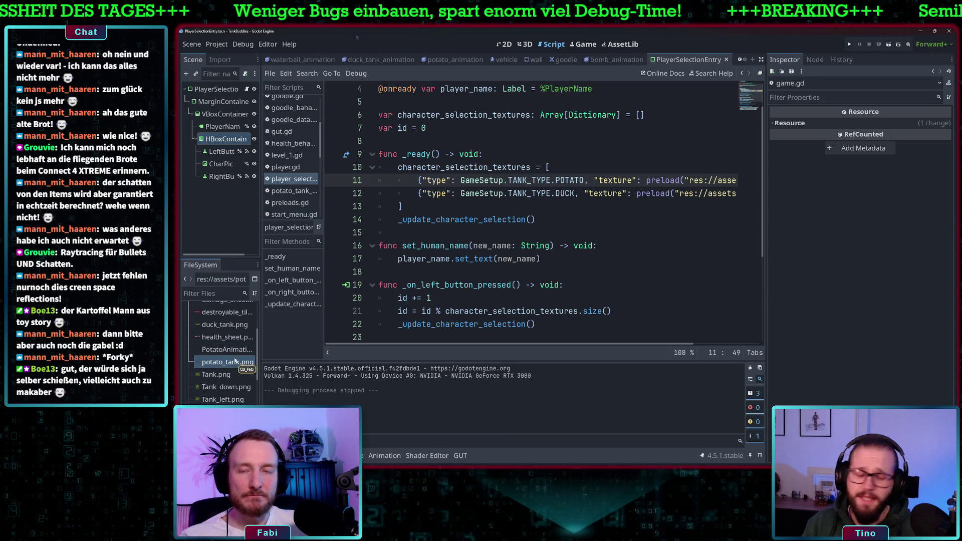
pyautogui.moveTo(233, 355)
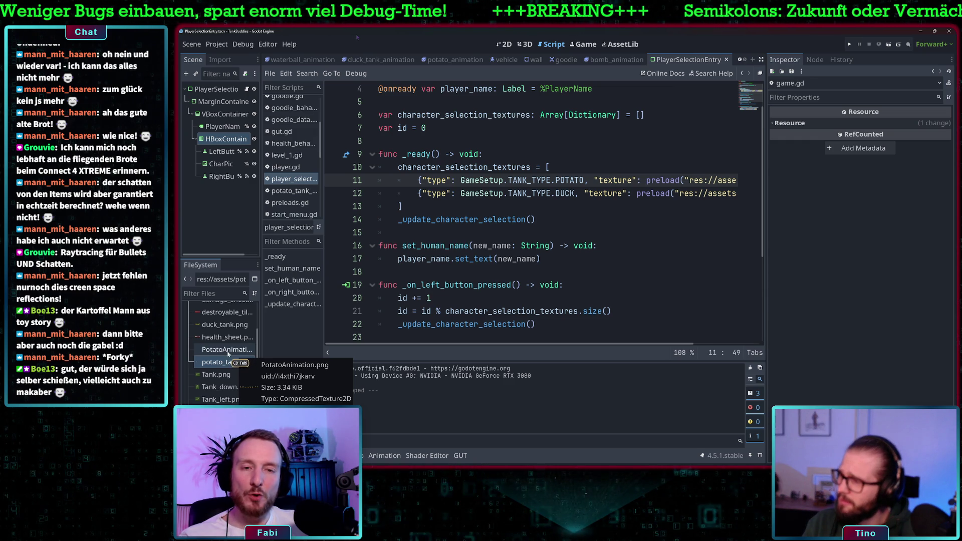
pyautogui.scroll(2, 231, 356)
pyautogui.moveTo(230, 382)
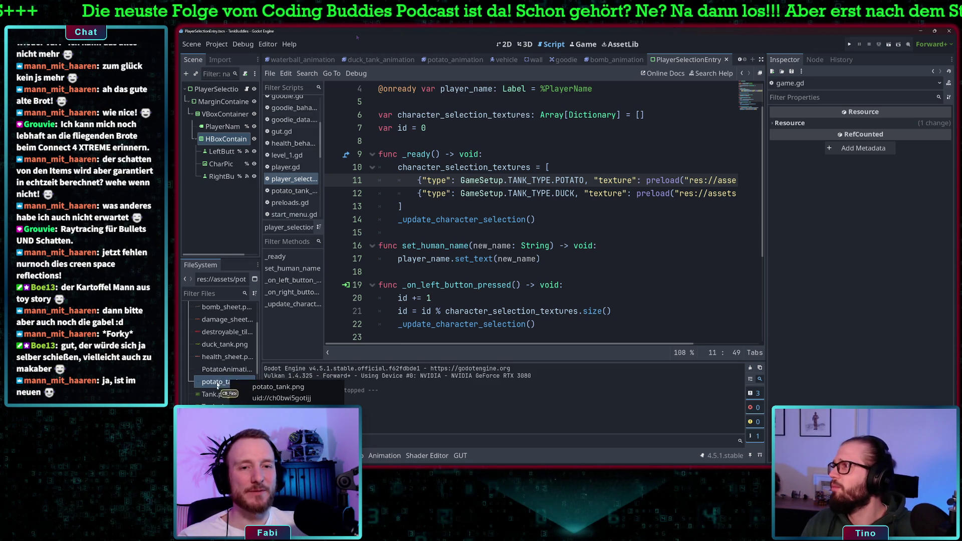
pyautogui.scroll(2, 220, 351)
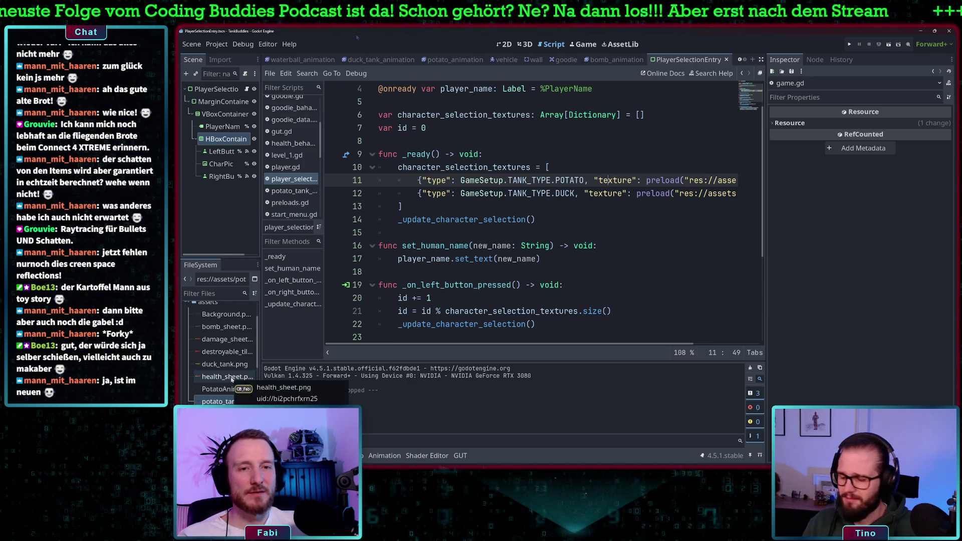
pyautogui.scroll(-5, 220, 333)
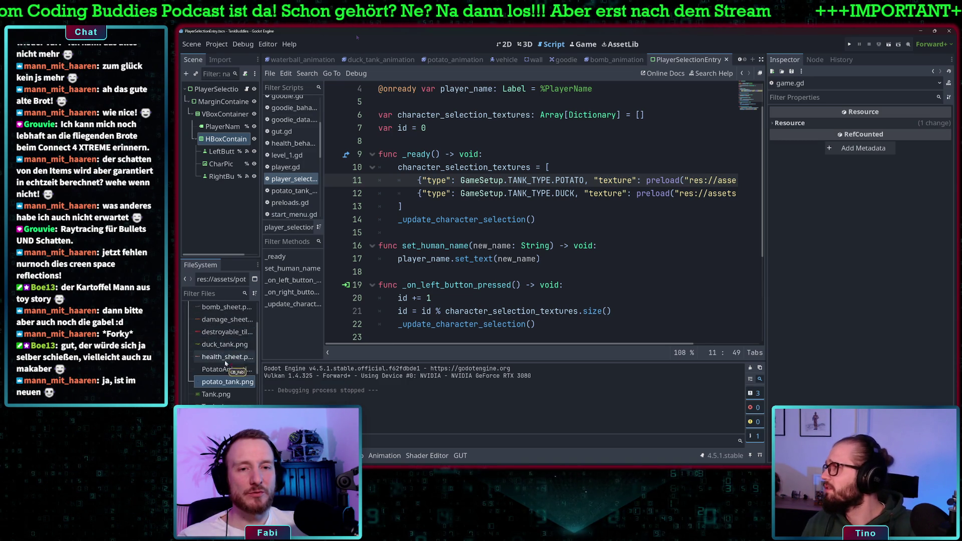
pyautogui.scroll(3, 224, 368)
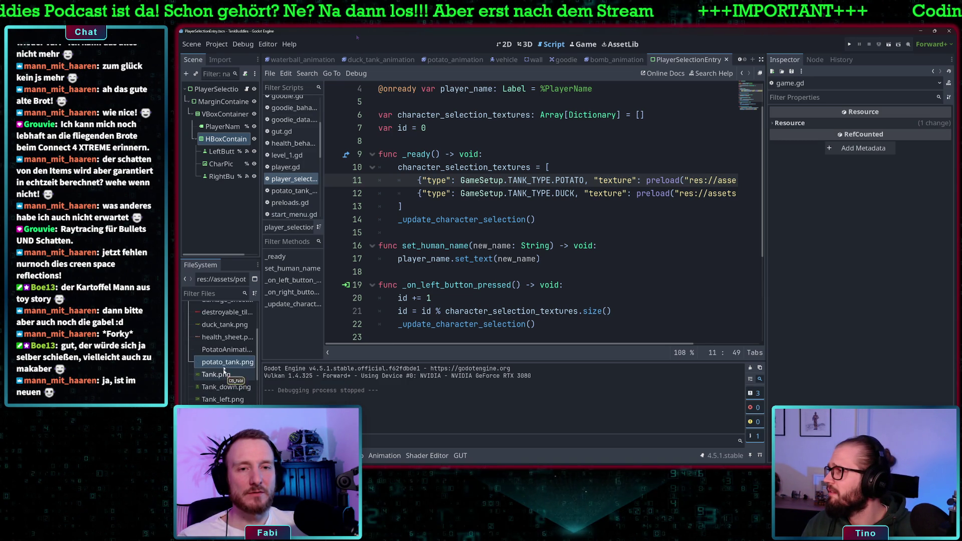
pyautogui.click(445, 285)
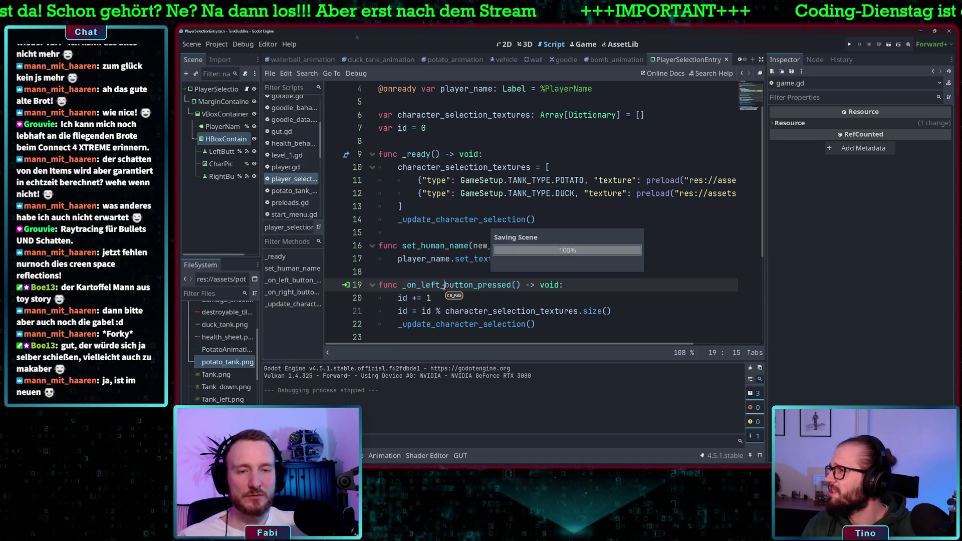
# Select potato_tank.png in assets and preview its texture in the Inspector
pyautogui.scroll(10, 250, 340)
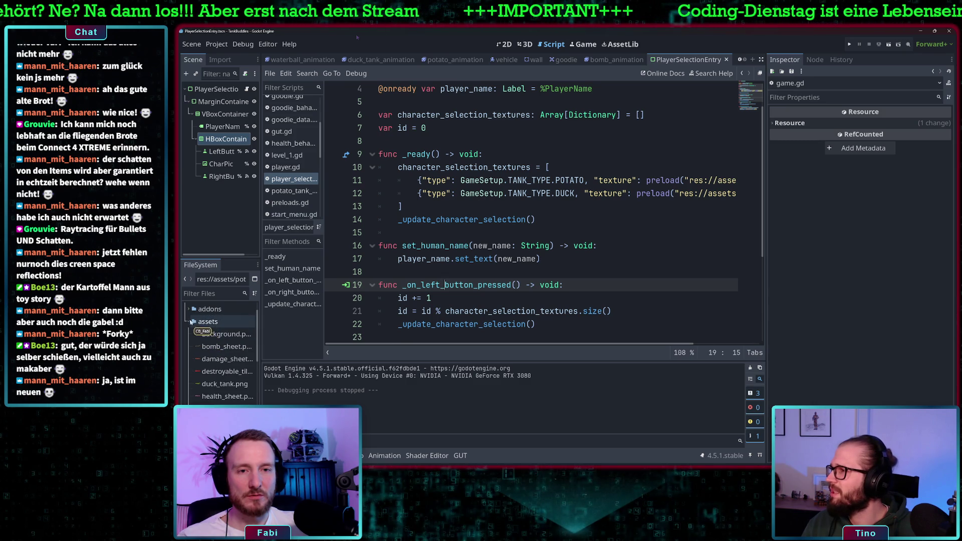
pyautogui.scroll(-10, 225, 374)
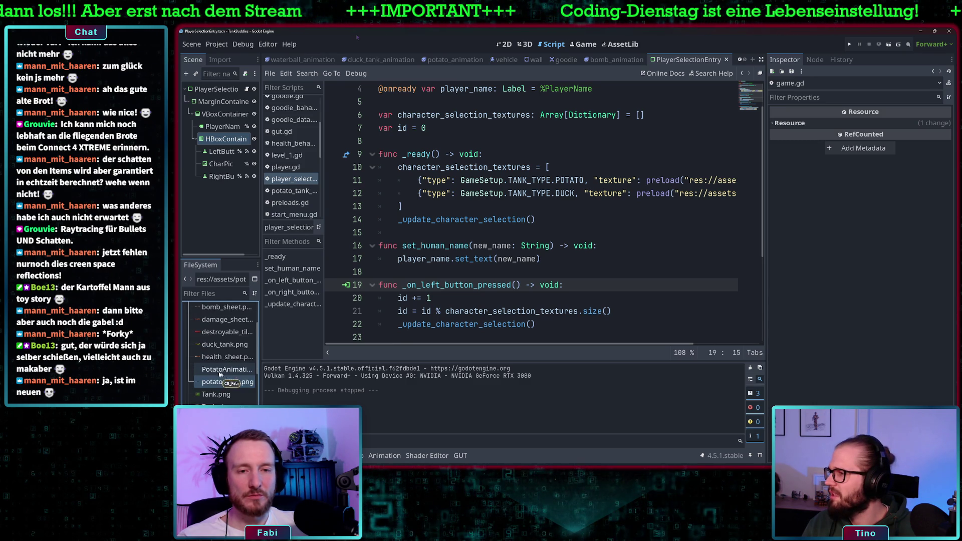
pyautogui.click(226, 382)
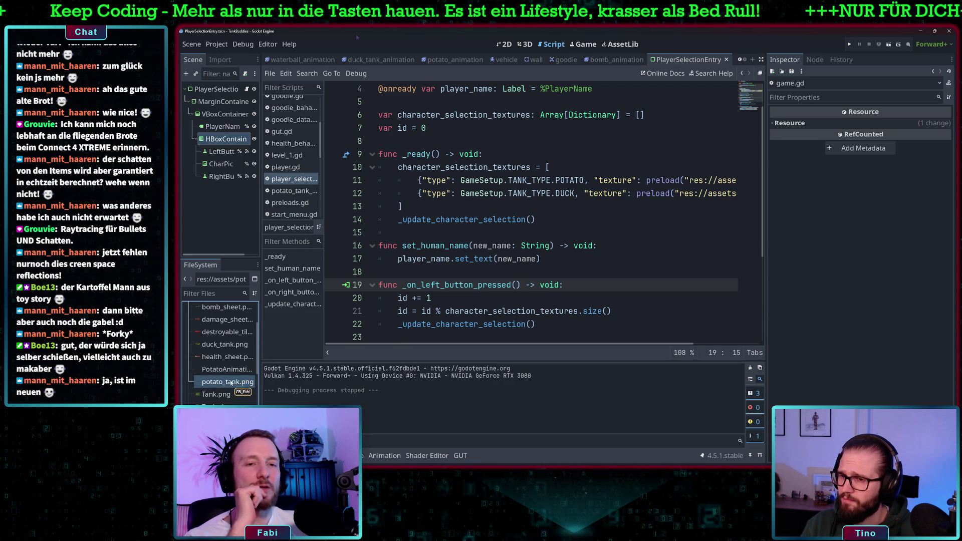
pyautogui.click(230, 383)
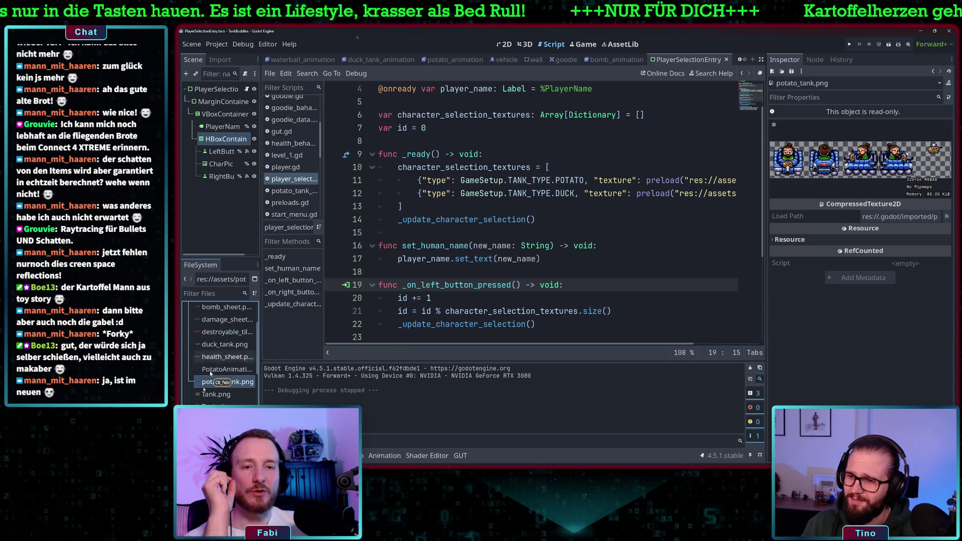
pyautogui.scroll(-2, 211, 396)
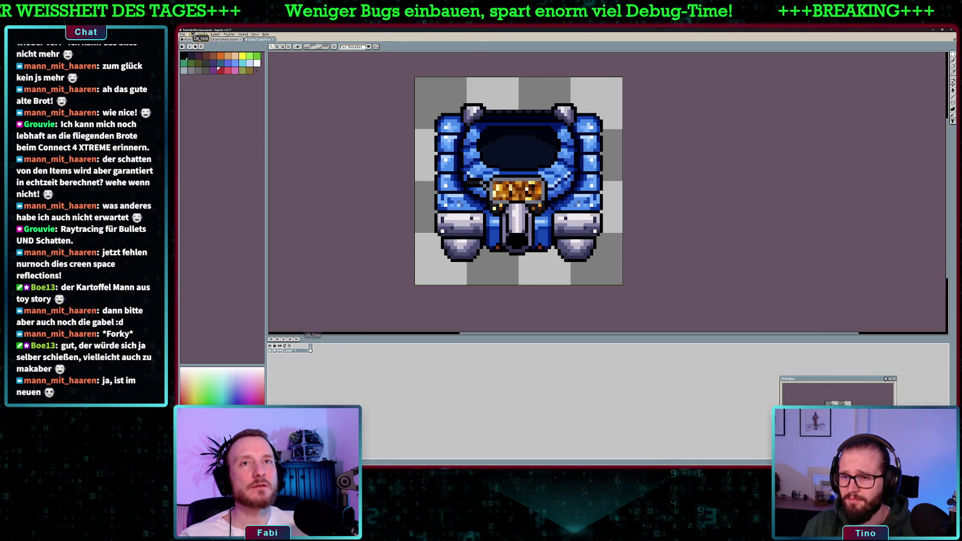
# Save the potato tank sprite as PotatoTankPreview.png and return to Godot
pyautogui.click(183, 34)
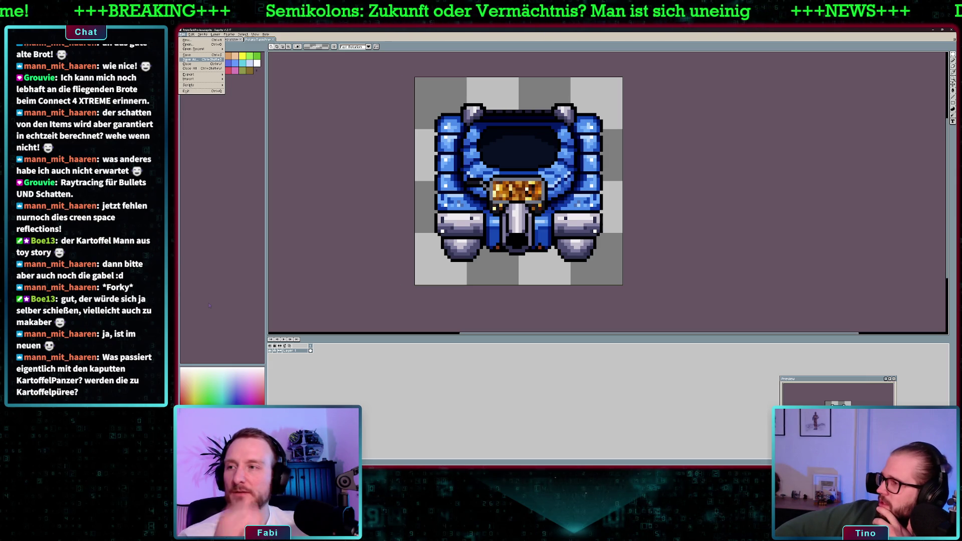
pyautogui.press('Escape')
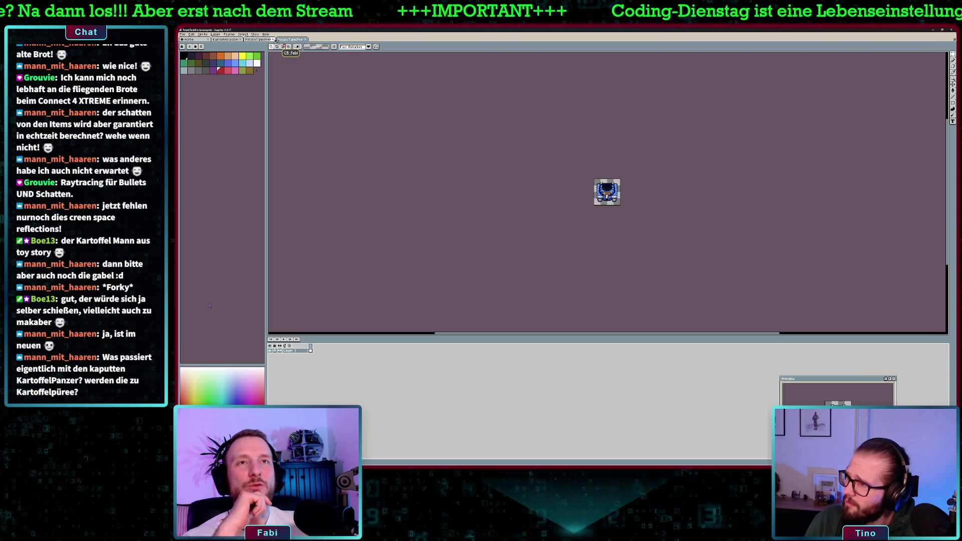
pyautogui.click(183, 34)
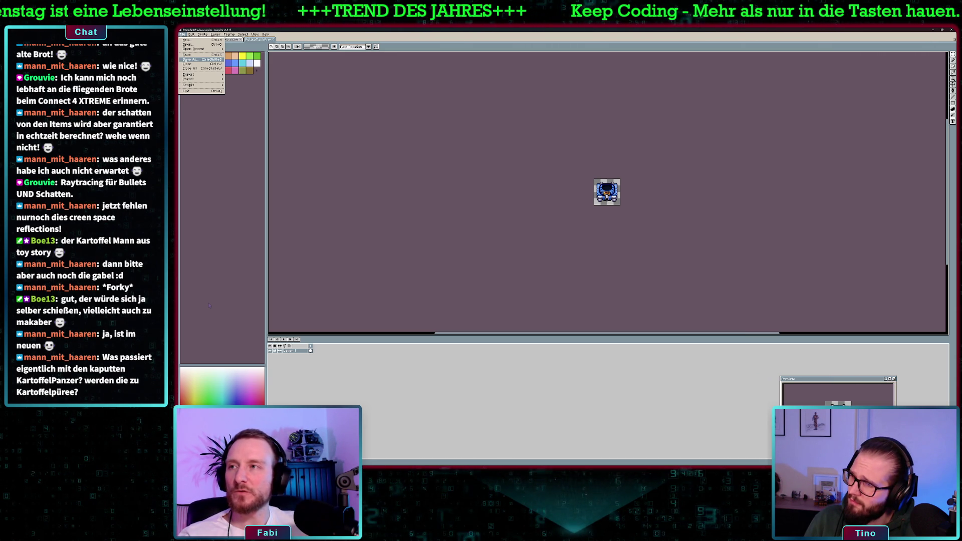
pyautogui.press('Escape')
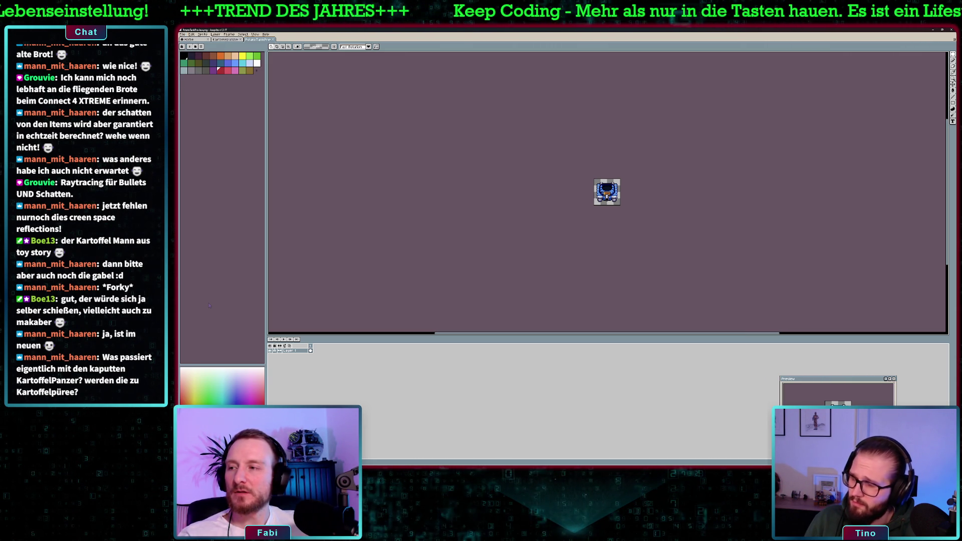
pyautogui.hotkey('alt', 'Tab')
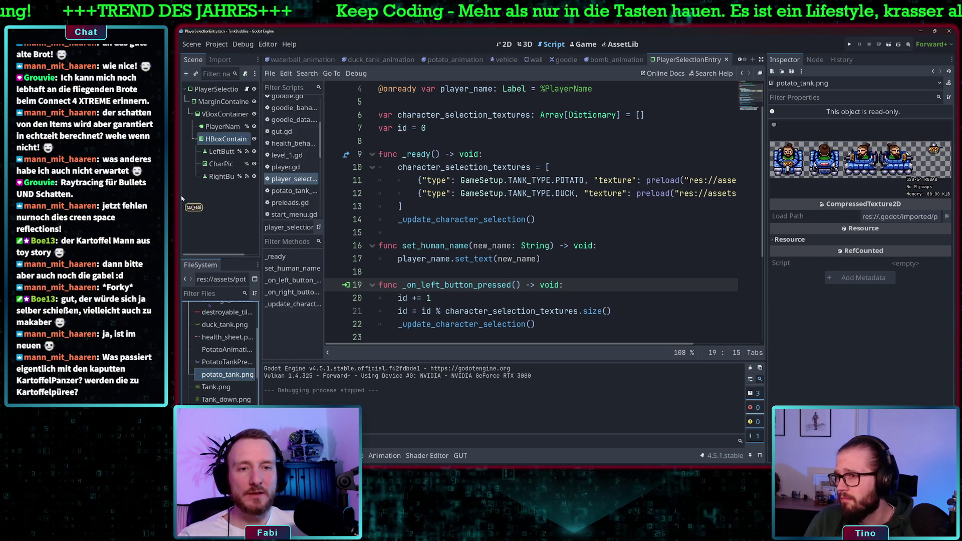
# Replace the Tank.png preload on line 11 with res://assets/PotatoTankPreview.png
pyautogui.click(227, 362)
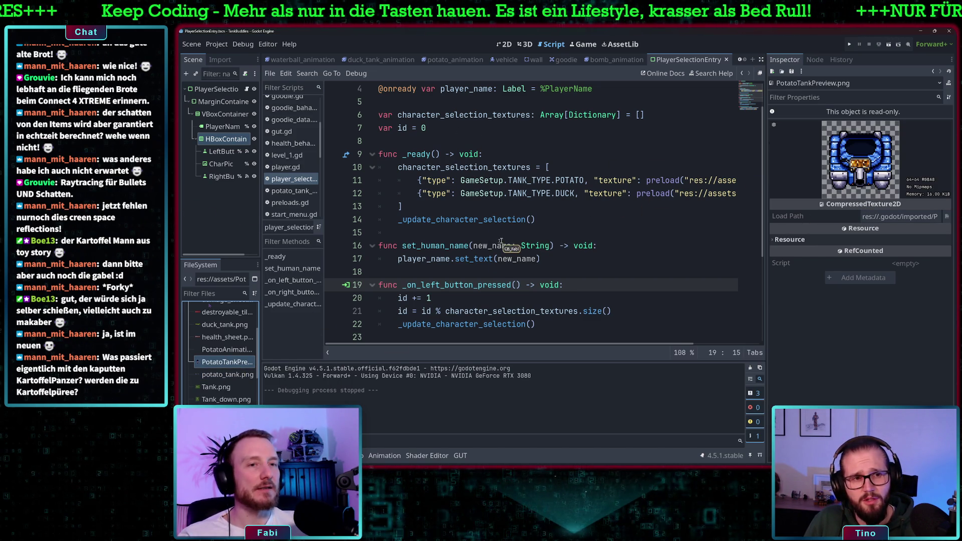
pyautogui.hscroll(3, 499, 242)
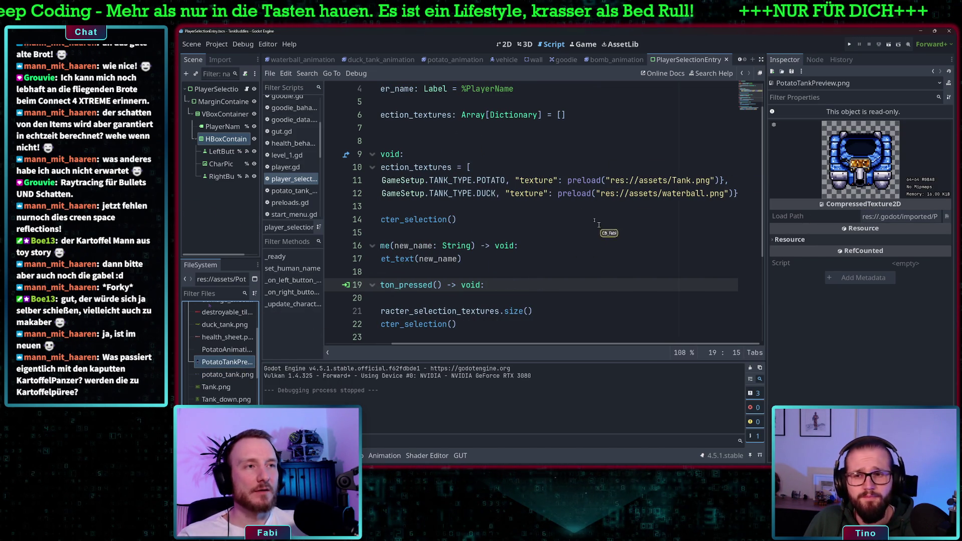
pyautogui.moveTo(715, 181); pyautogui.dragTo(606, 181)
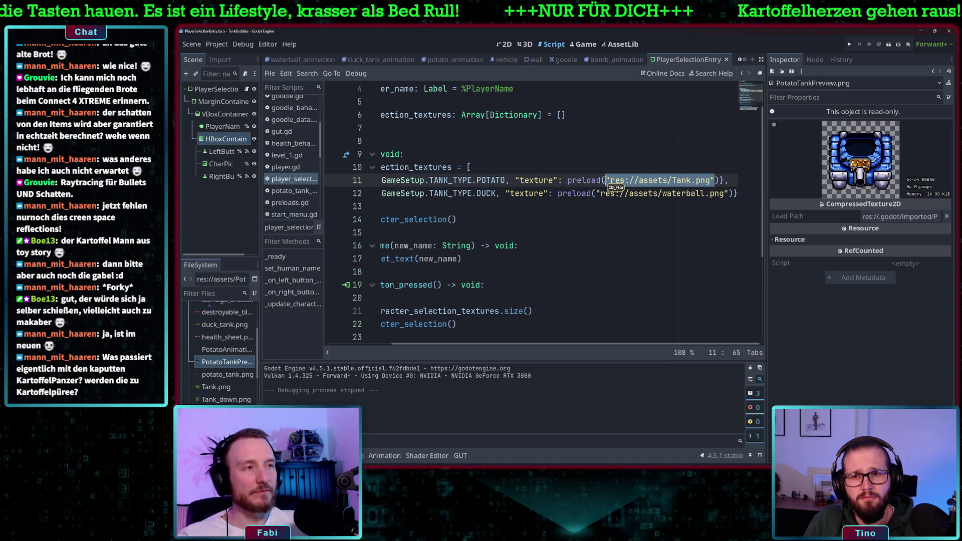
pyautogui.press('BackSpace')
pyautogui.moveTo(225, 362)
pyautogui.mouseDown()
pyautogui.moveTo(613, 190)
pyautogui.moveTo(684, 181)
pyautogui.mouseUp()
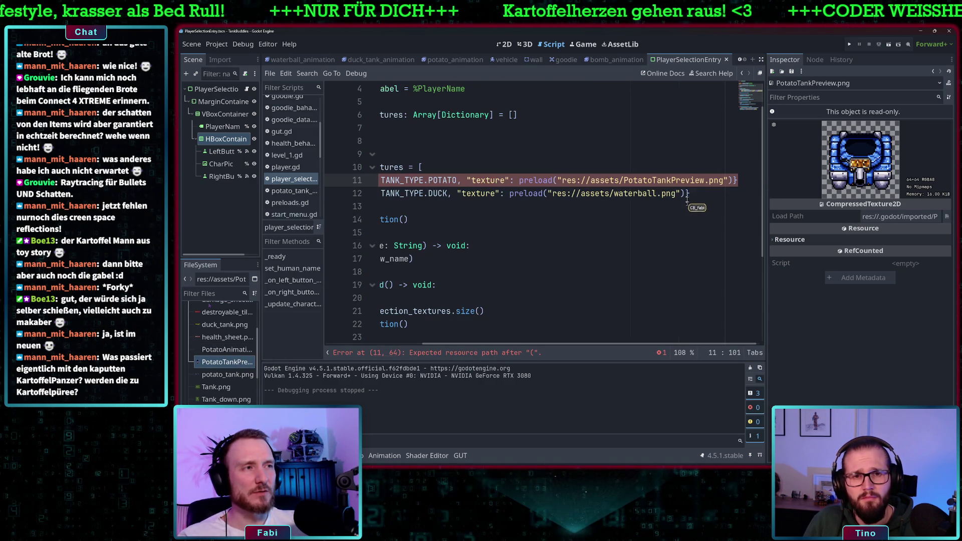
# Move to line 13 and preview duck_tank.png from the assets folder
pyautogui.click(688, 206)
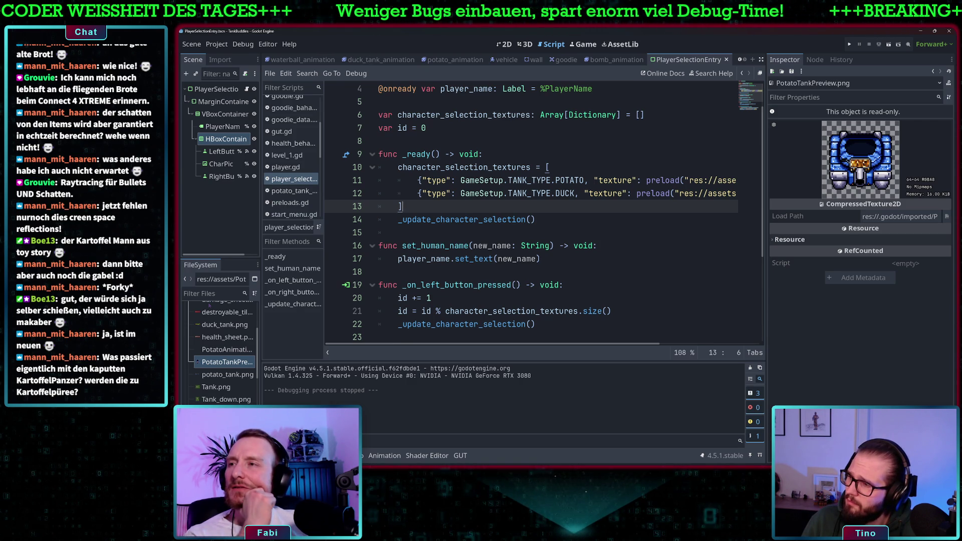
pyautogui.scroll(1, 228, 356)
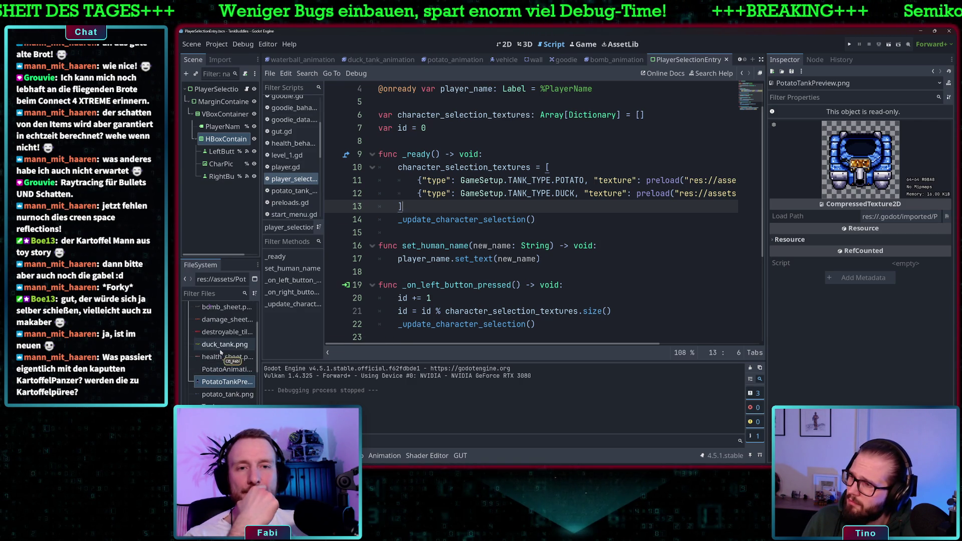
pyautogui.click(225, 345)
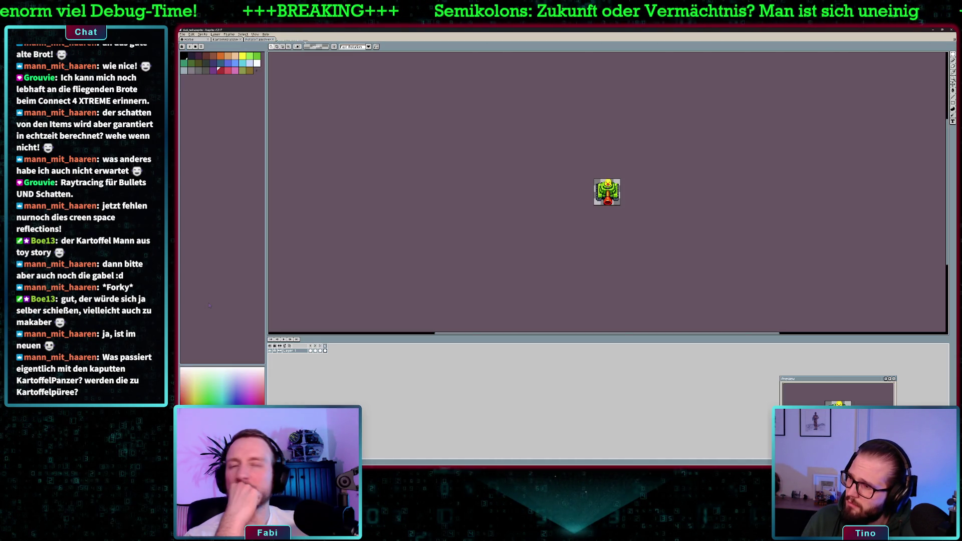
# Step through the duck tank's side, upward and downward timeline frames
pyautogui.scroll(4, 631, 194)
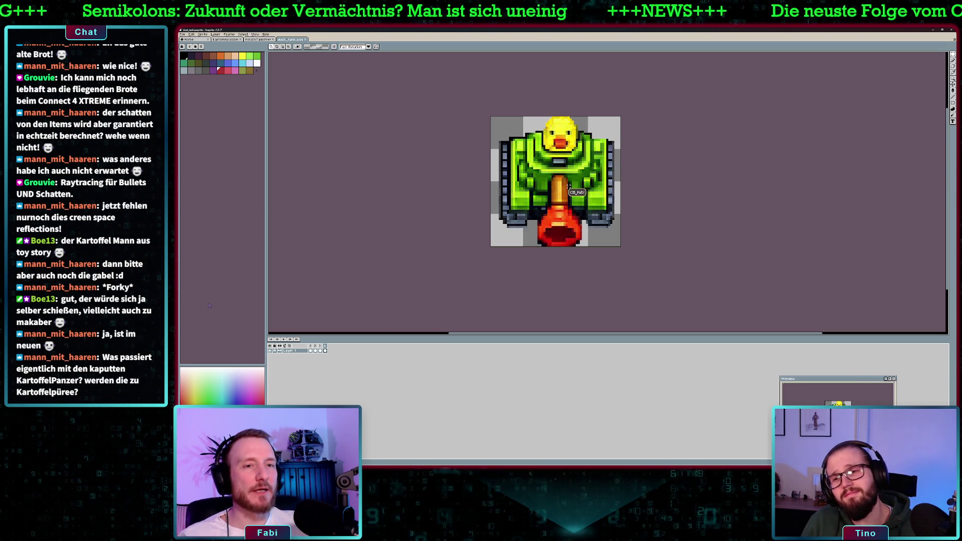
pyautogui.click(312, 346)
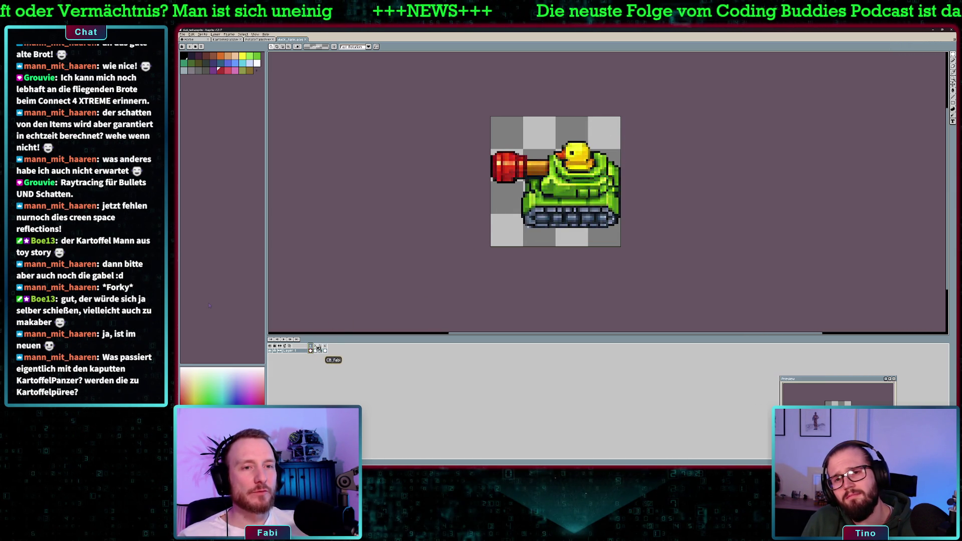
pyautogui.click(315, 346)
pyautogui.click(322, 348)
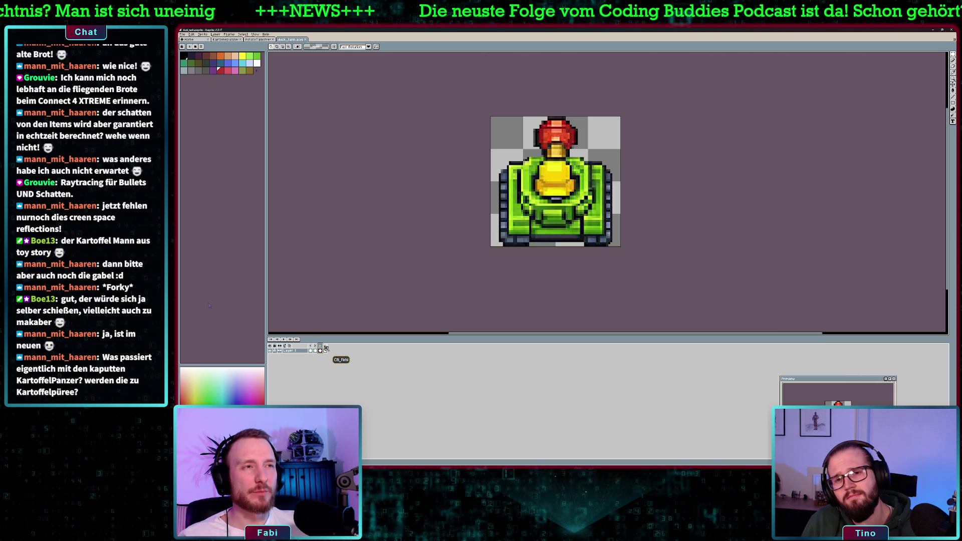
pyautogui.click(326, 350)
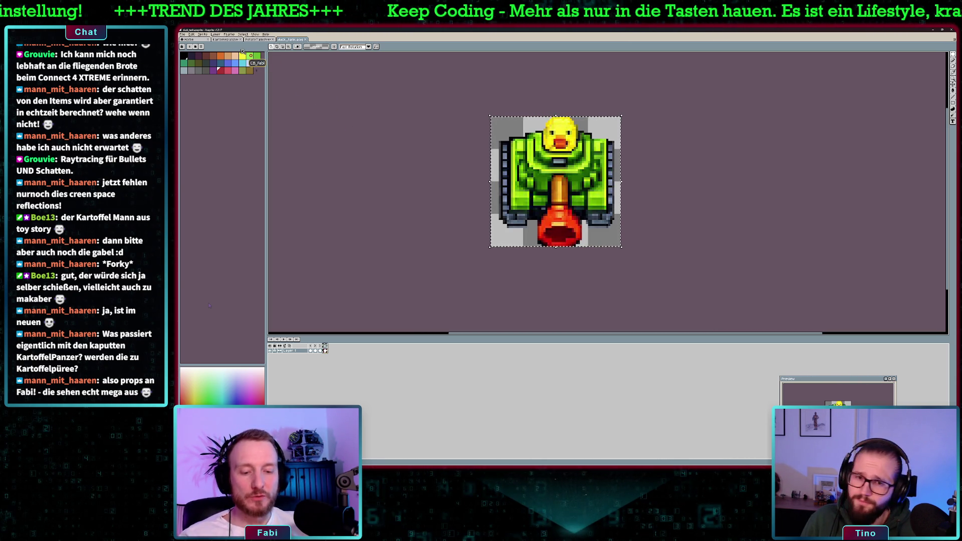
# Create a new sprite to hold the front-facing duck tank frame
pyautogui.hotkey('ctrl', 'n')
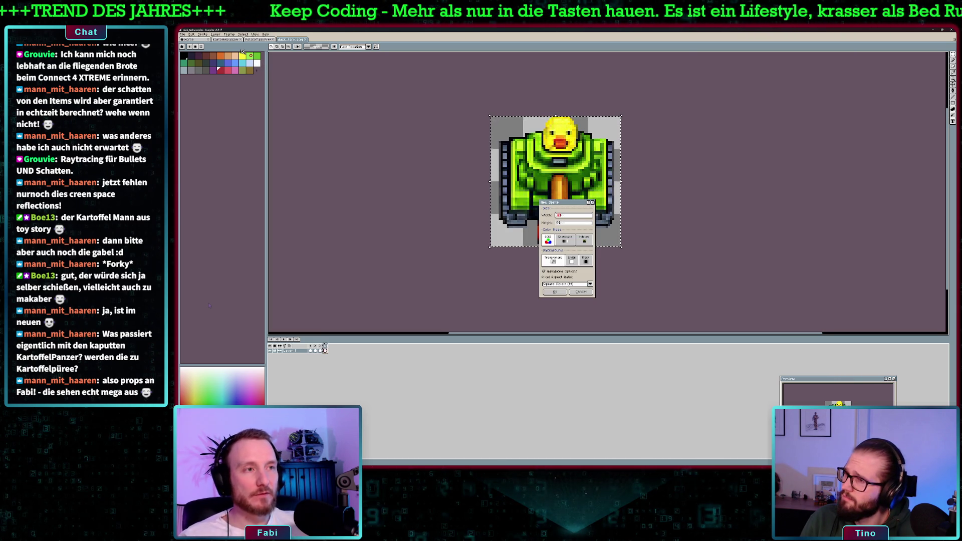
pyautogui.press('Return')
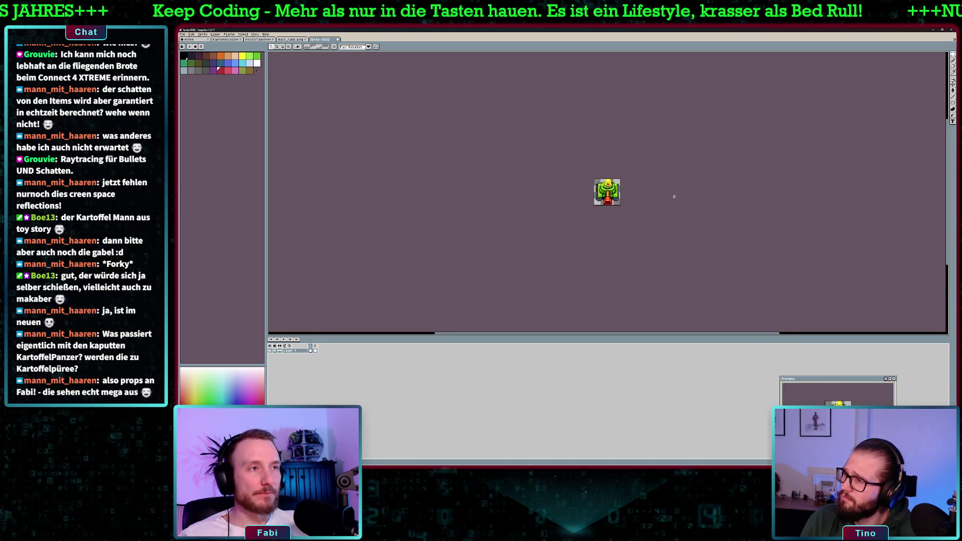
pyautogui.scroll(5, 635, 198)
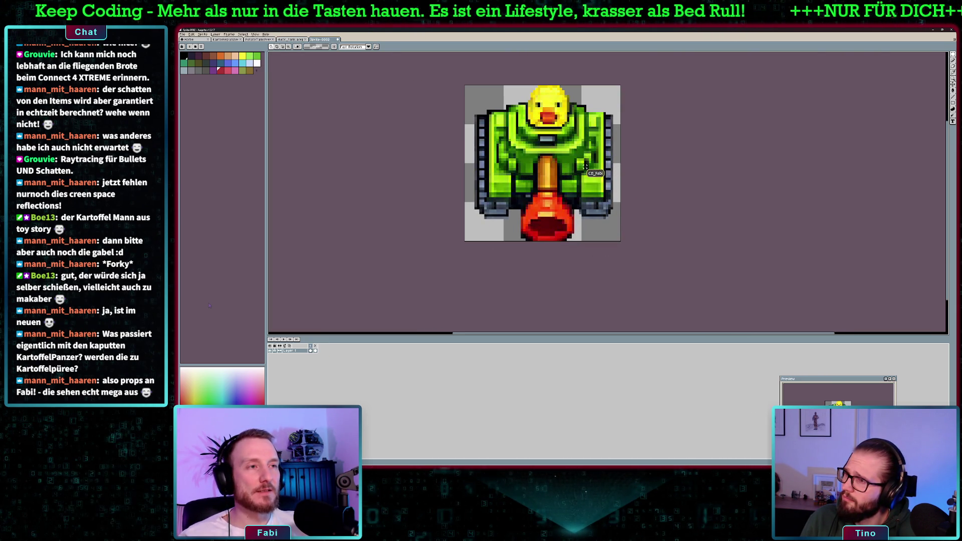
pyautogui.click(184, 35)
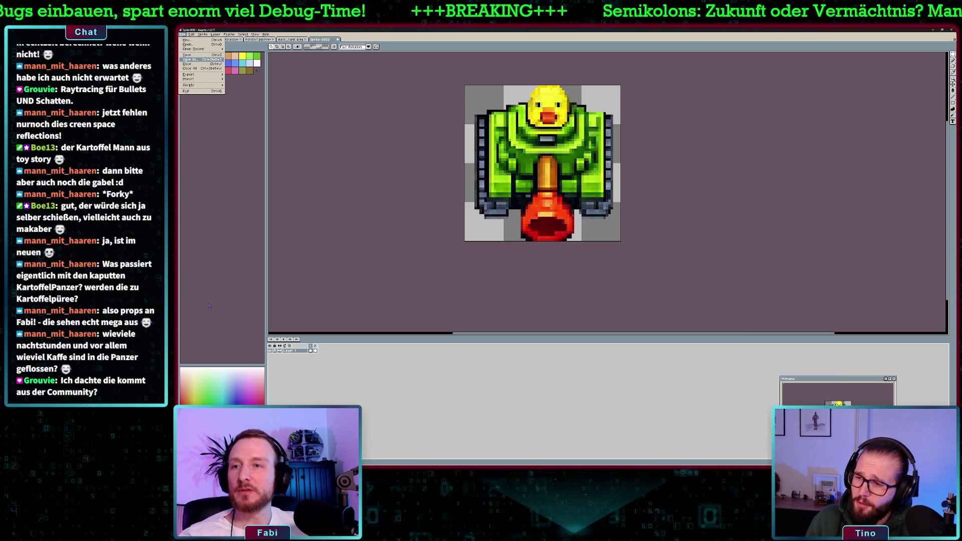
# Cancel the two-file export notice and delete the extra empty frame
pyautogui.press('Return')
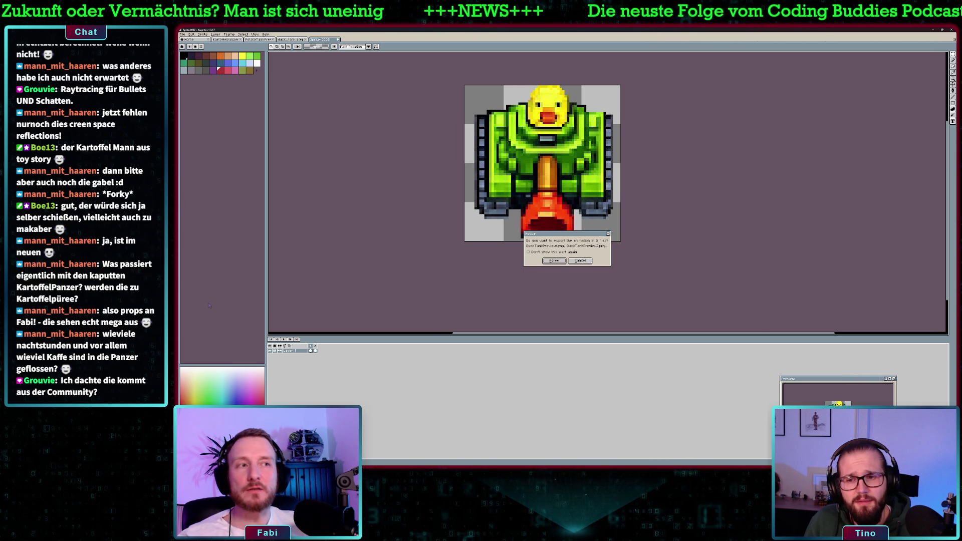
pyautogui.click(581, 262)
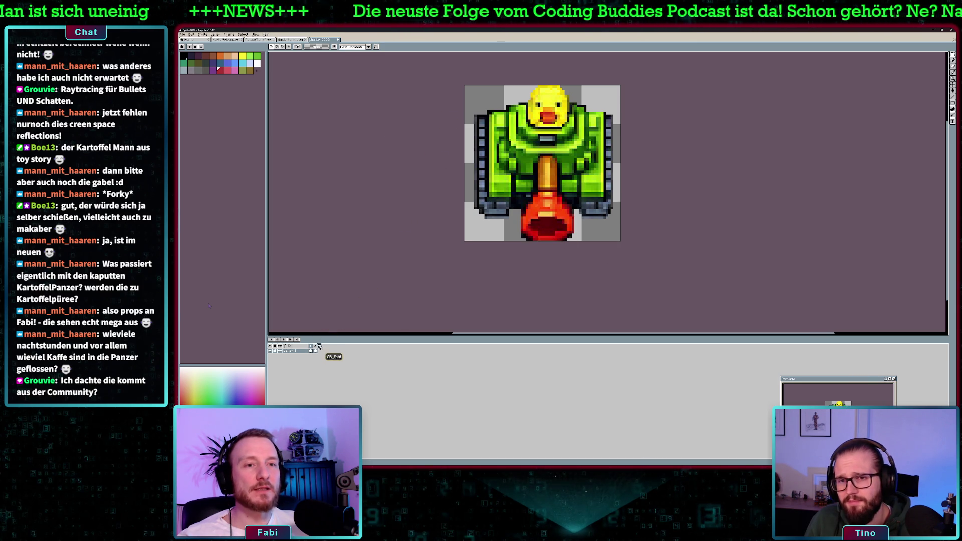
pyautogui.click(319, 346)
pyautogui.rightClick(316, 346)
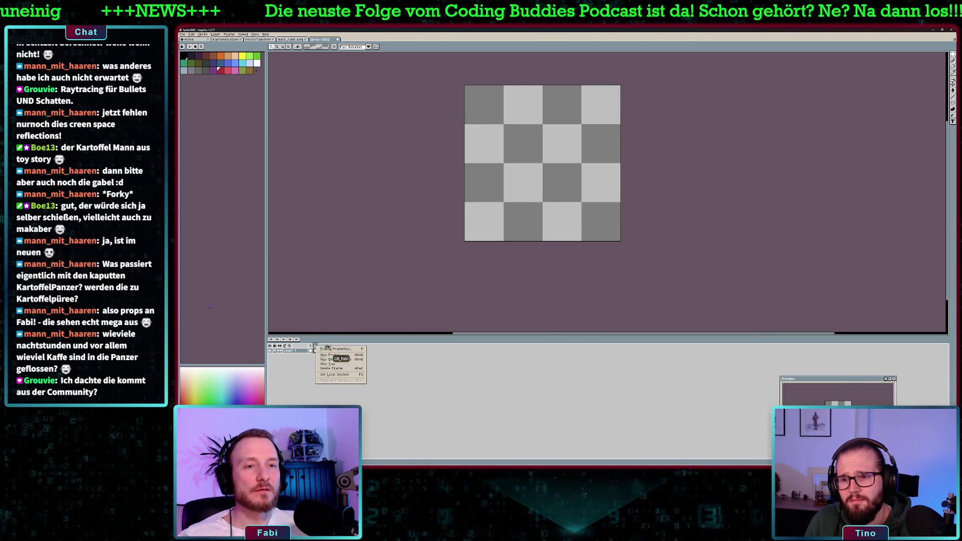
pyautogui.click(345, 369)
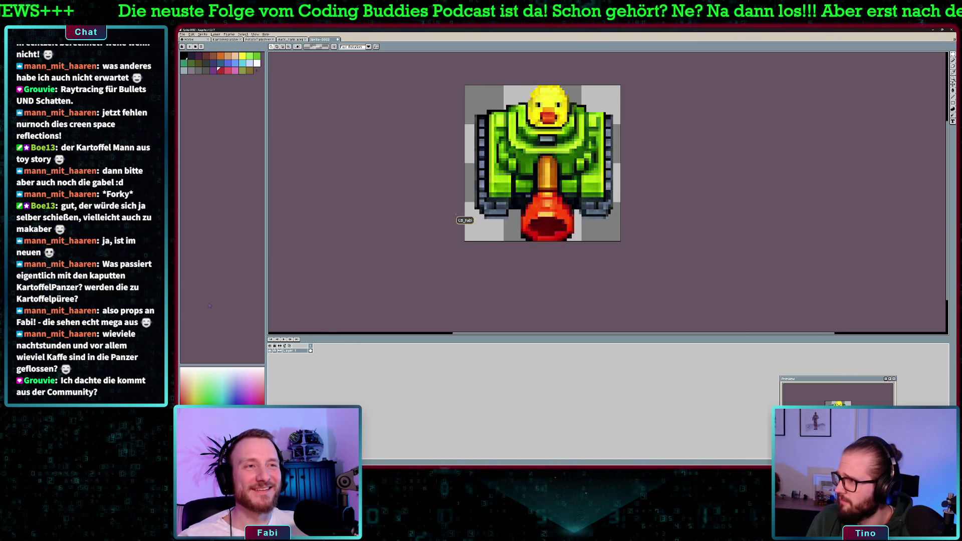
# Save the single-frame sprite as DuckTankPreview and return to Godot
pyautogui.click(191, 34)
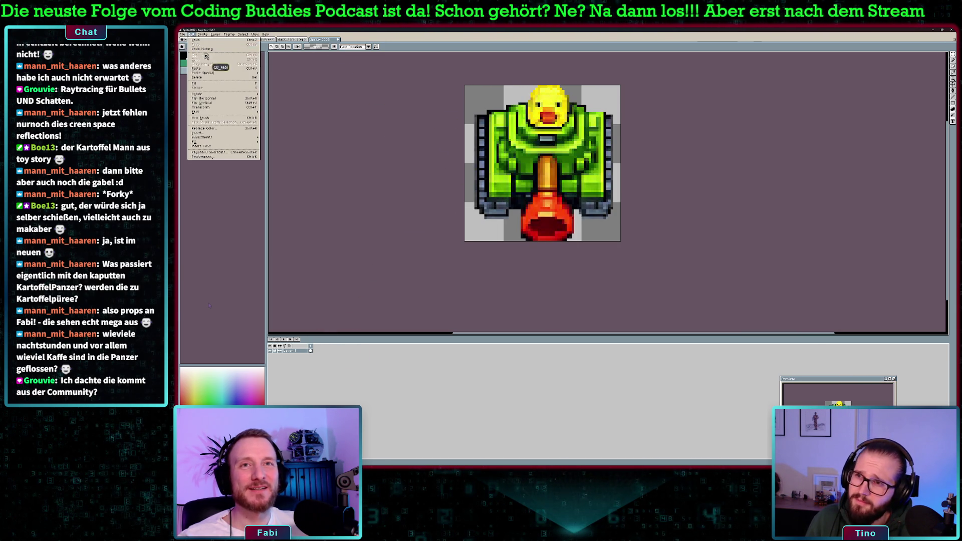
pyautogui.press('Left')
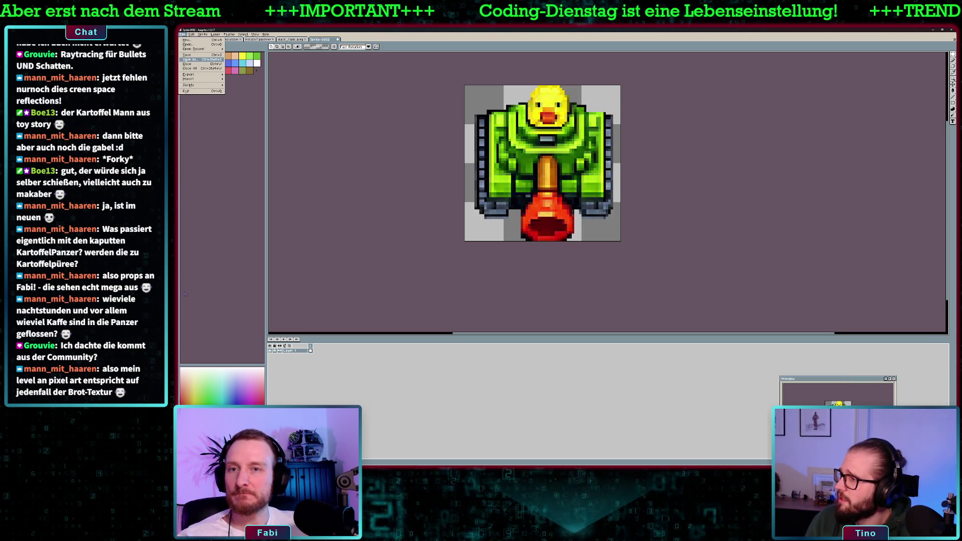
pyautogui.press('Return')
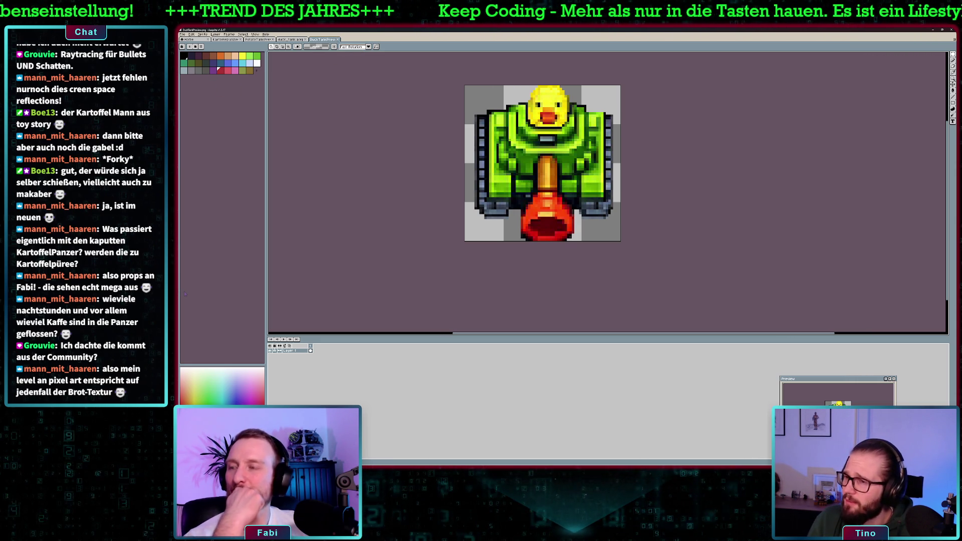
pyautogui.hotkey('alt', 'Tab')
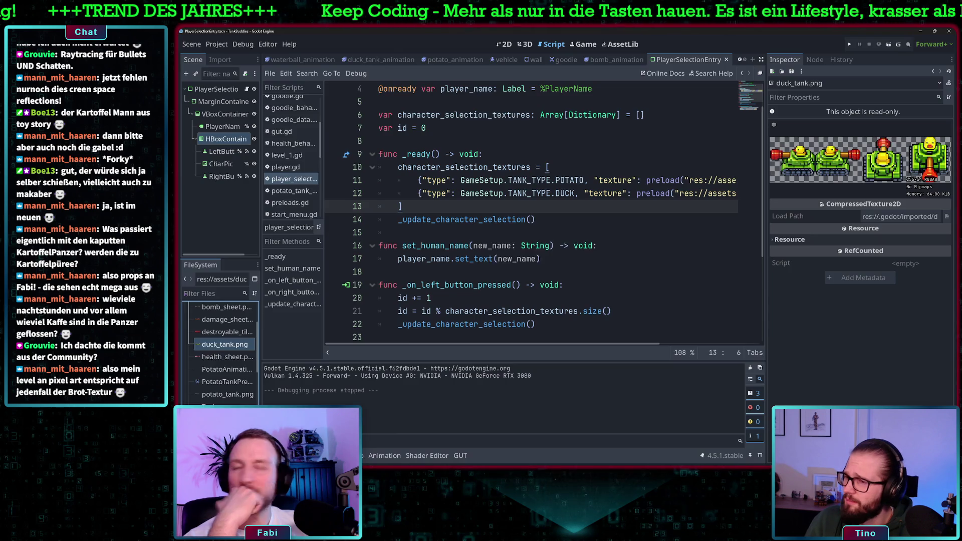
# Replace waterball.png on line 12 with the res://assets/DuckTankPreview.png preload path
pyautogui.moveTo(235, 343)
pyautogui.mouseDown()
pyautogui.moveTo(231, 333)
pyautogui.moveTo(667, 197)
pyautogui.moveTo(658, 195)
pyautogui.mouseUp()
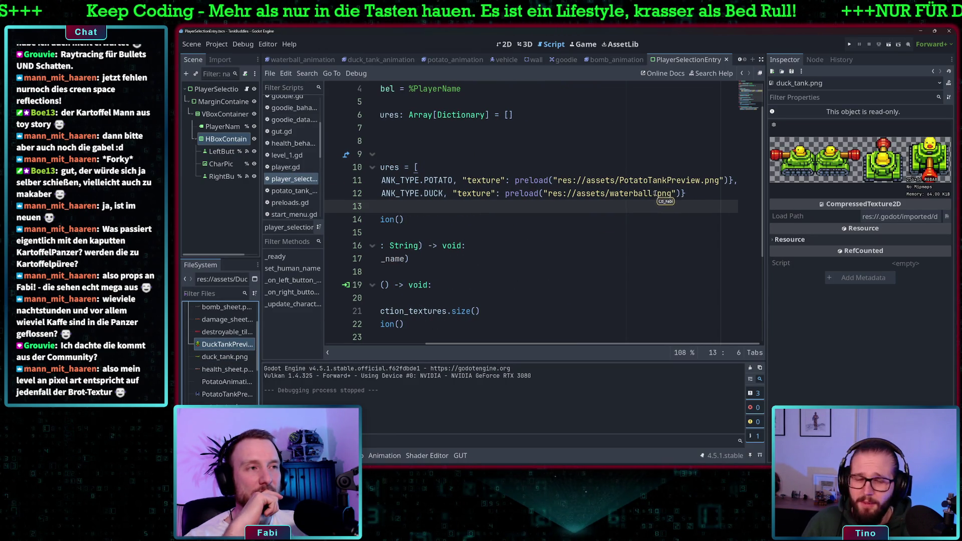
pyautogui.moveTo(676, 193); pyautogui.dragTo(545, 194)
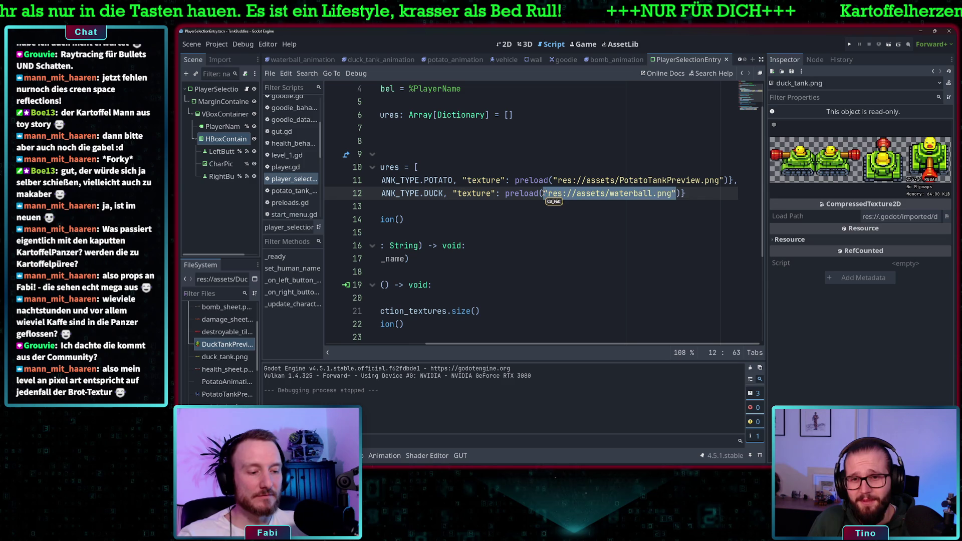
pyautogui.press('BackSpace')
pyautogui.moveTo(221, 345)
pyautogui.mouseDown()
pyautogui.moveTo(465, 237)
pyautogui.moveTo(634, 197)
pyautogui.moveTo(676, 198)
pyautogui.mouseUp()
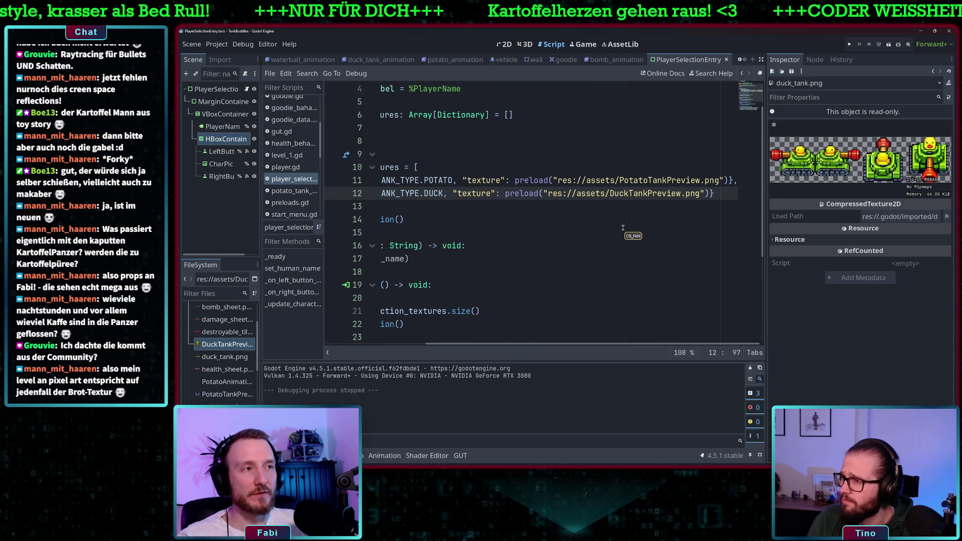
pyautogui.hscroll(-5, 473, 231)
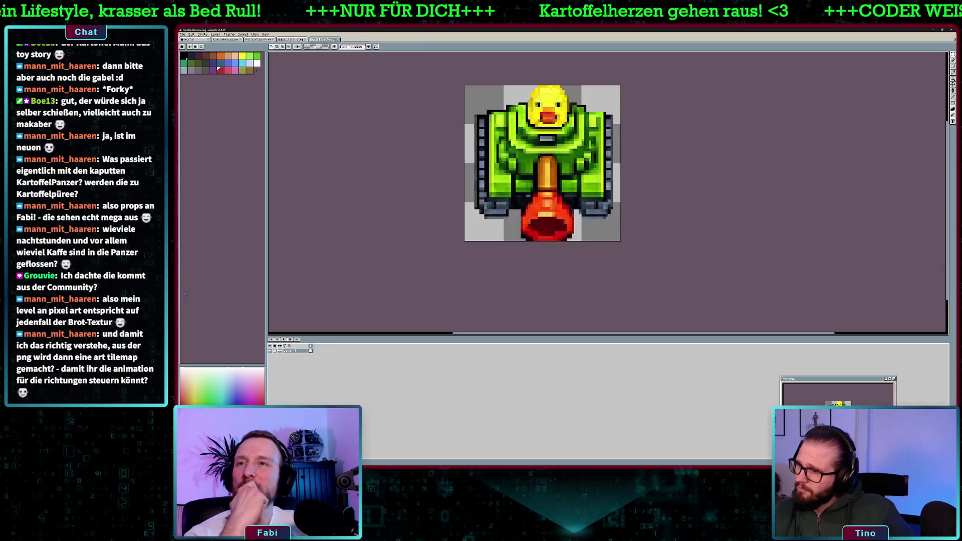
# Hide the driver's glasses, bun, head and body layers, then select all on Layer 2
pyautogui.scroll(1, 622, 191)
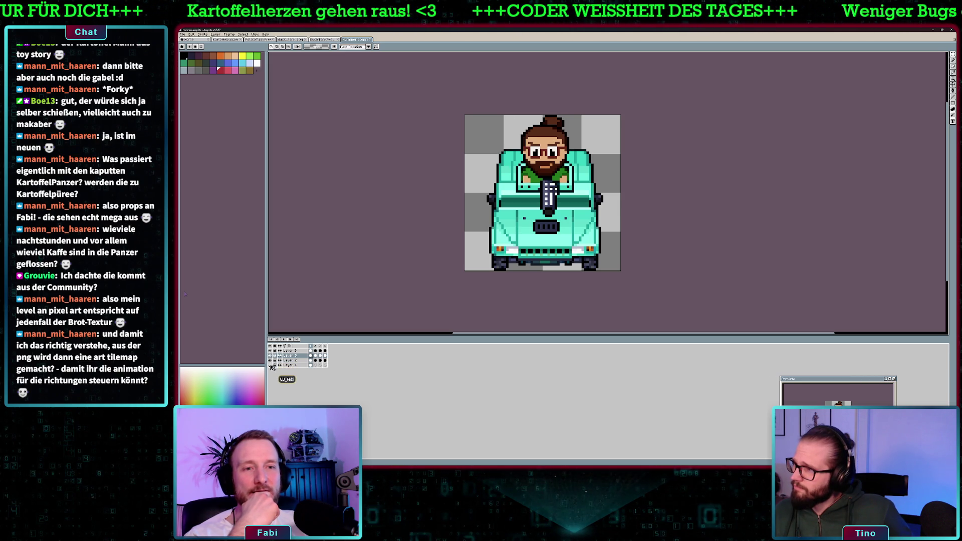
pyautogui.click(270, 351)
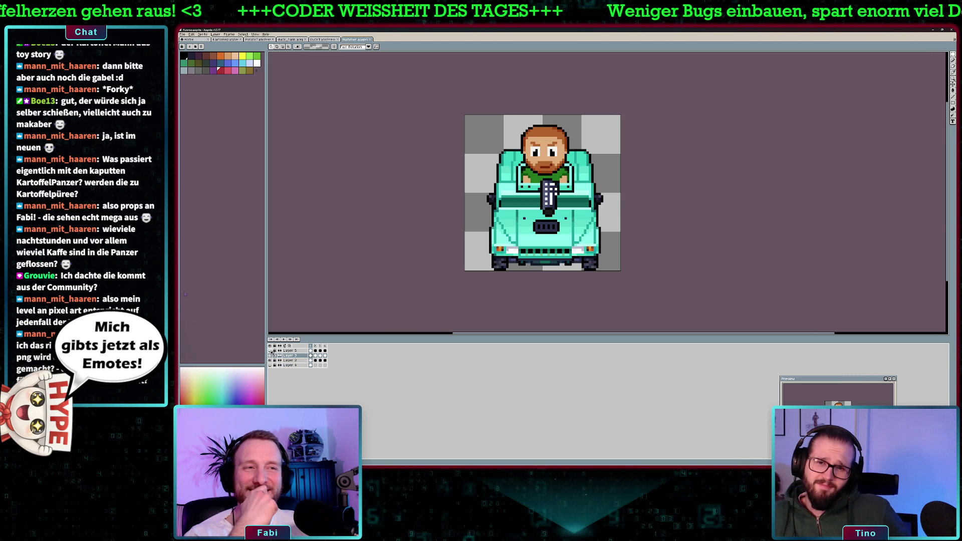
pyautogui.click(270, 356)
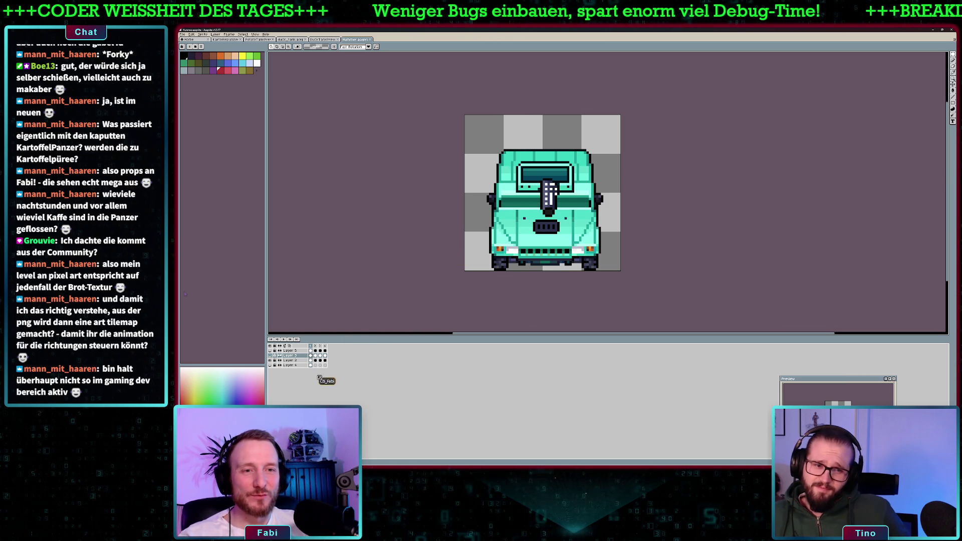
pyautogui.click(311, 361)
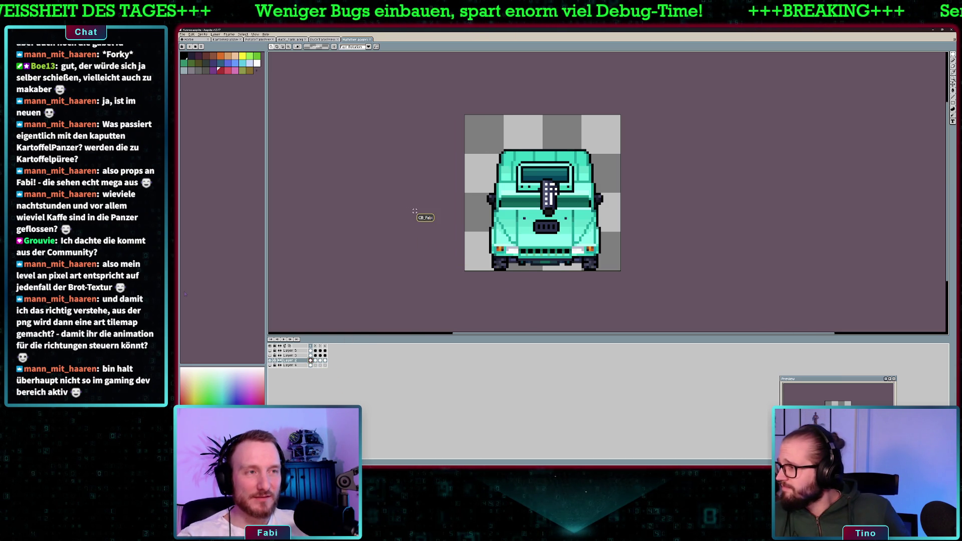
pyautogui.hotkey('ctrl', 'a')
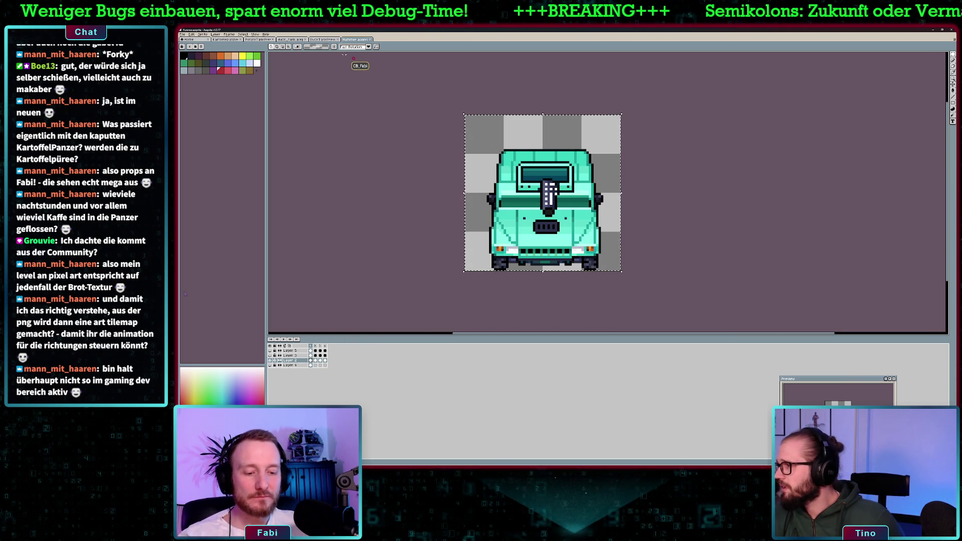
pyautogui.hotkey('ctrl', 'n')
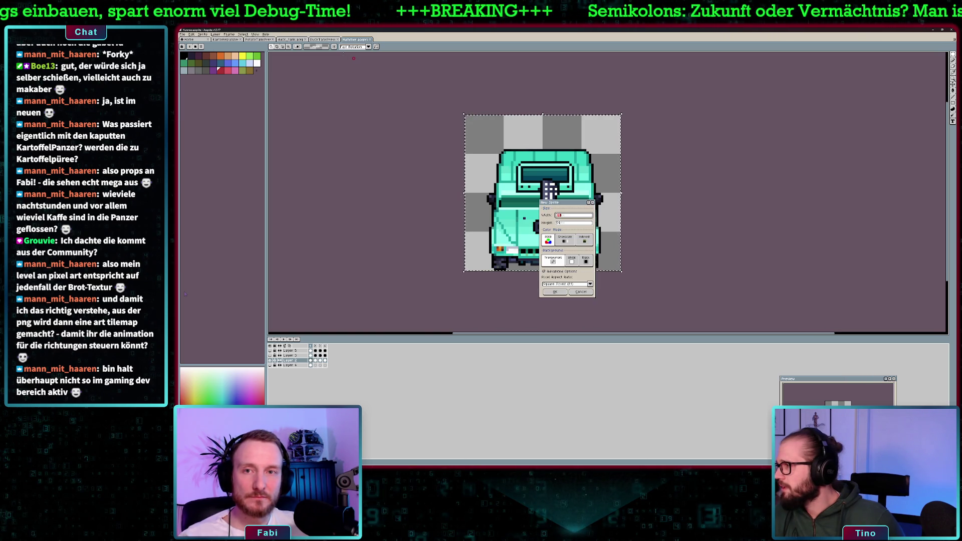
# Paste the bare hummer into a new sprite, nudge it up three pixels, and return to Hummer.aseprite
pyautogui.press('Return')
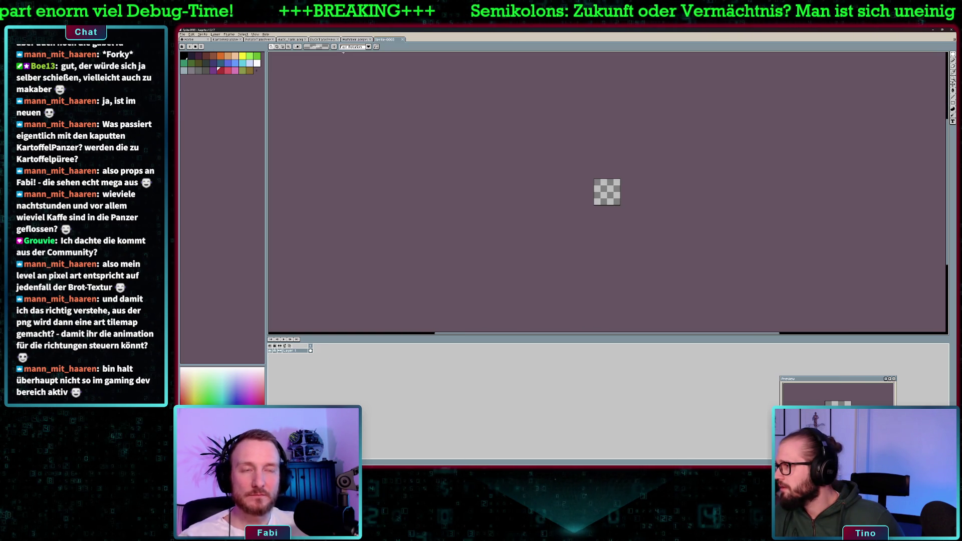
pyautogui.scroll(4, 622, 192)
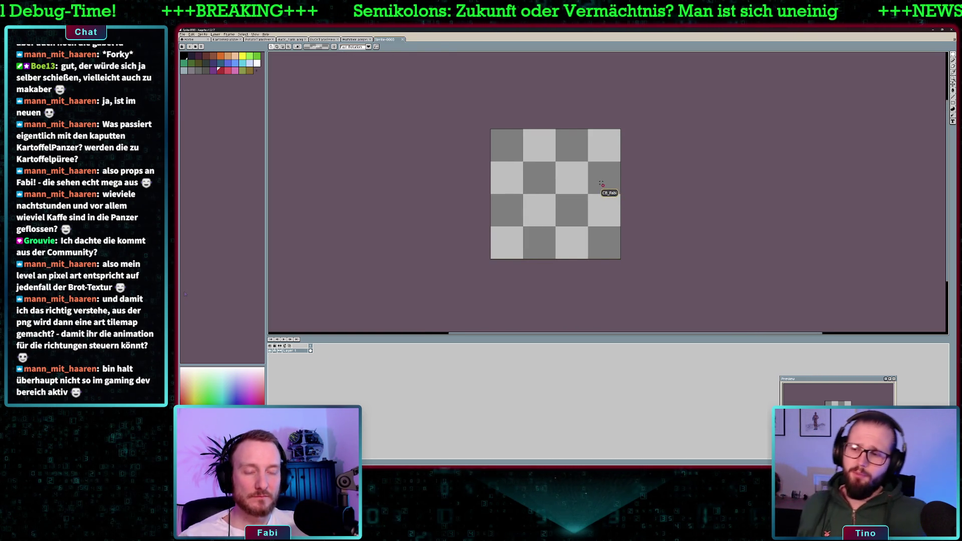
pyautogui.hotkey('ctrl', 'v')
pyautogui.press('Up')
pyautogui.press('Up')
pyautogui.press('Up')
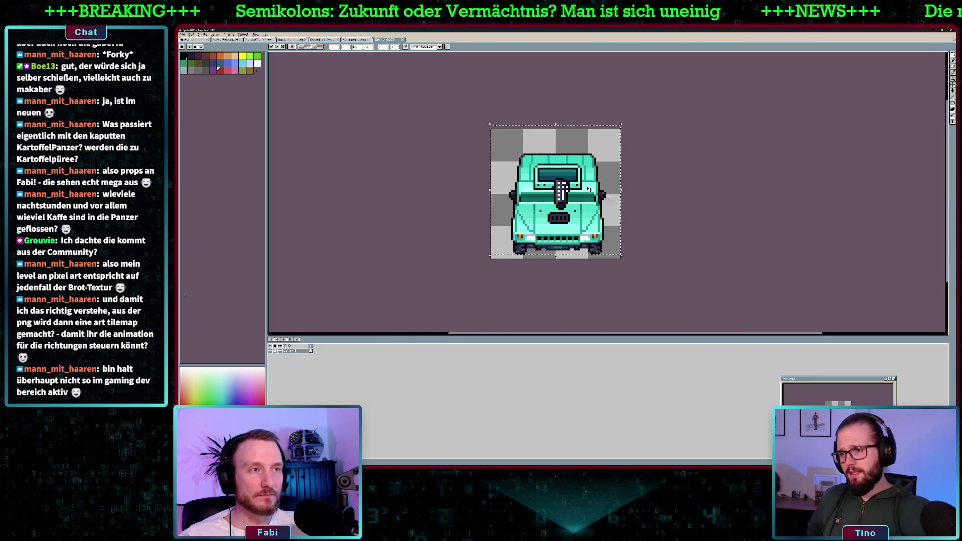
pyautogui.press('Up')
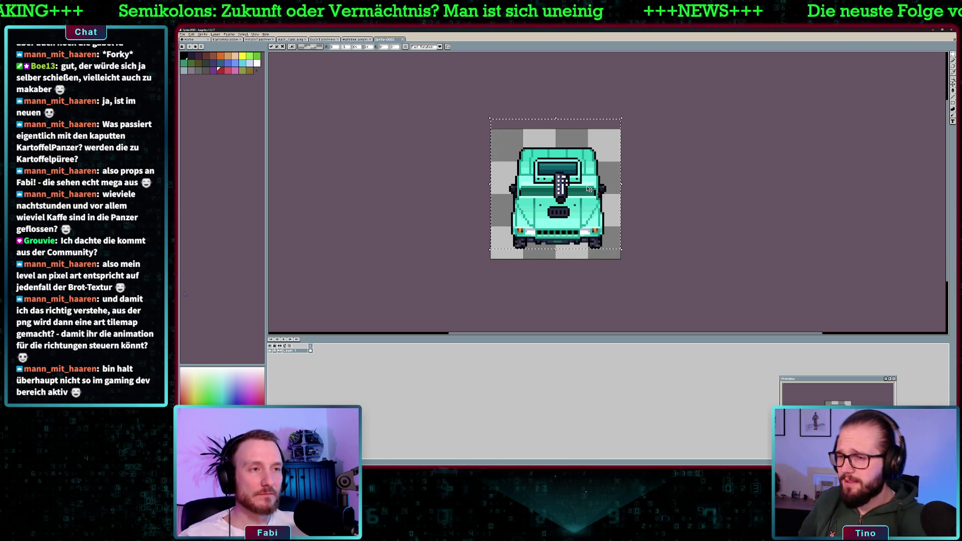
pyautogui.scroll(2, 588, 204)
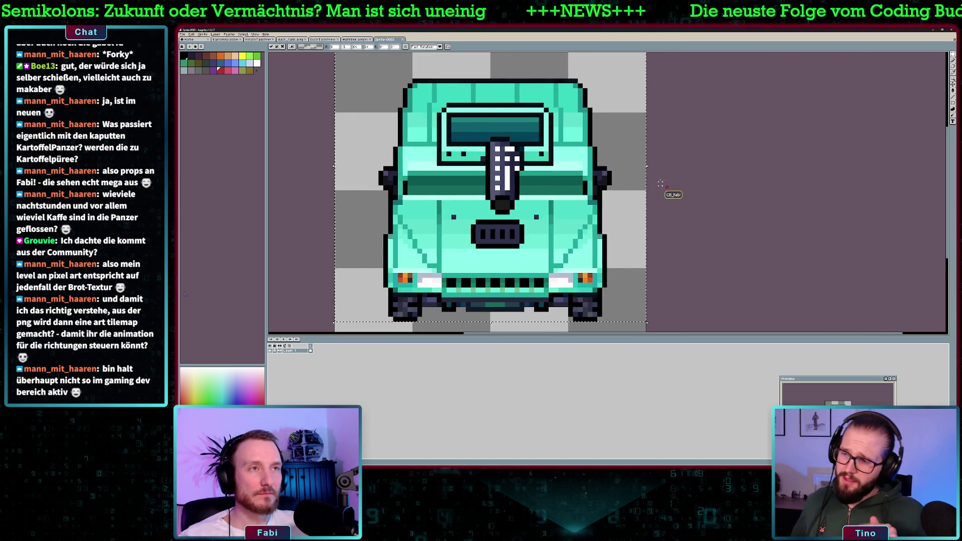
pyautogui.scroll(-1, 659, 182)
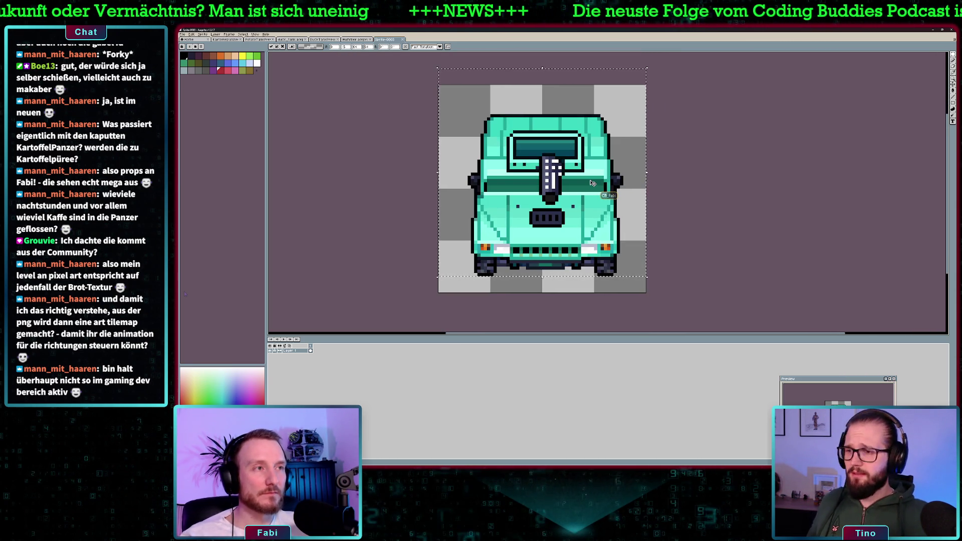
pyautogui.press('Up')
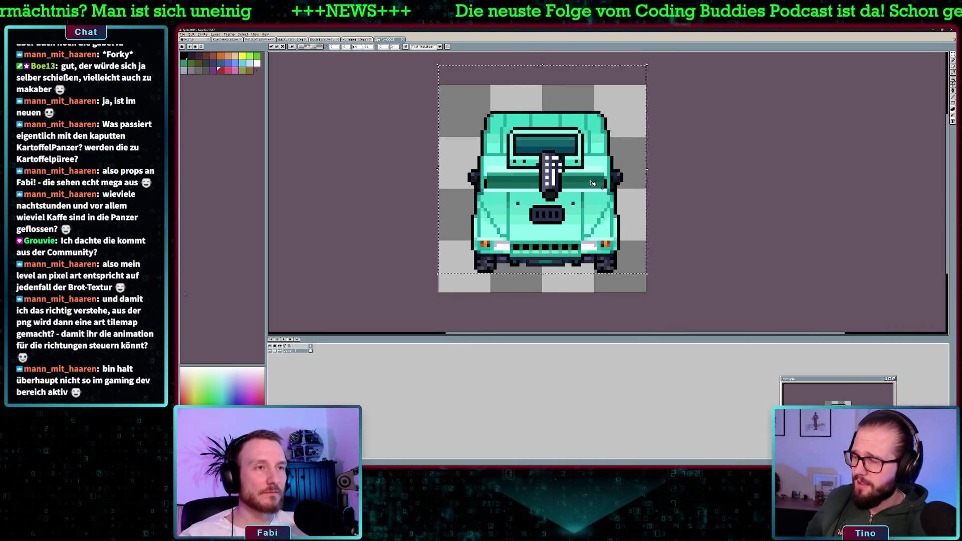
pyautogui.click(667, 173)
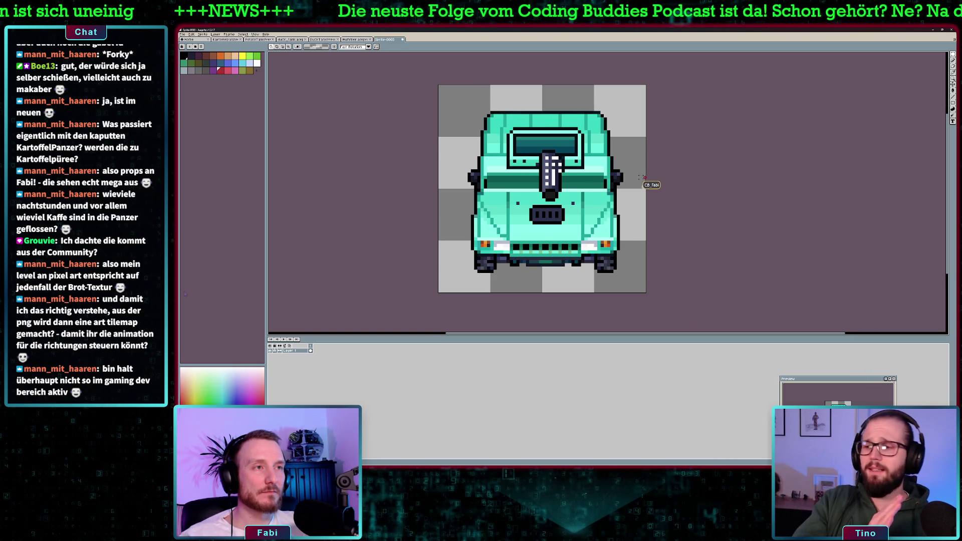
pyautogui.scroll(-1, 654, 181)
pyautogui.click(356, 39)
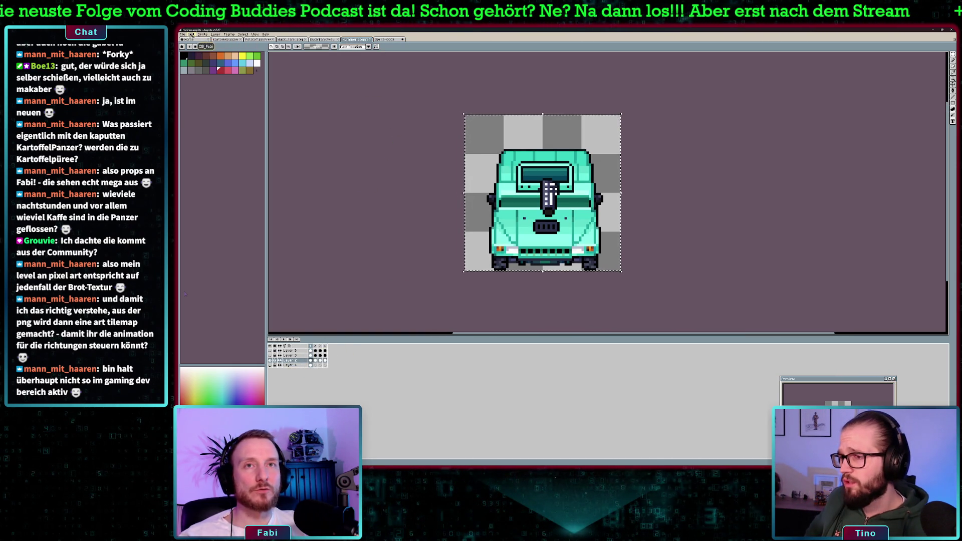
# Export the hummer's four views as a sprite sheet, then close the Hummer-Sheet tab
pyautogui.click(184, 35)
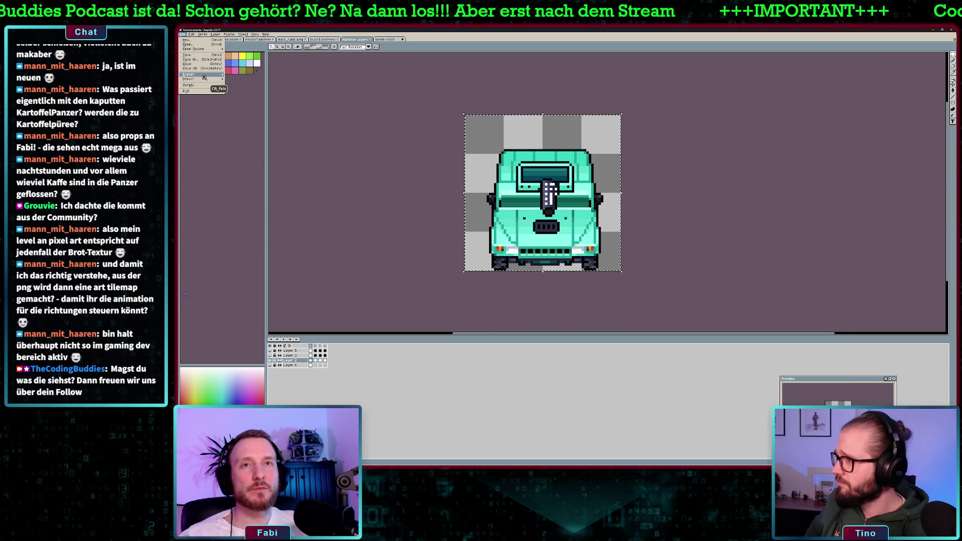
pyautogui.moveTo(204, 76)
pyautogui.click(245, 79)
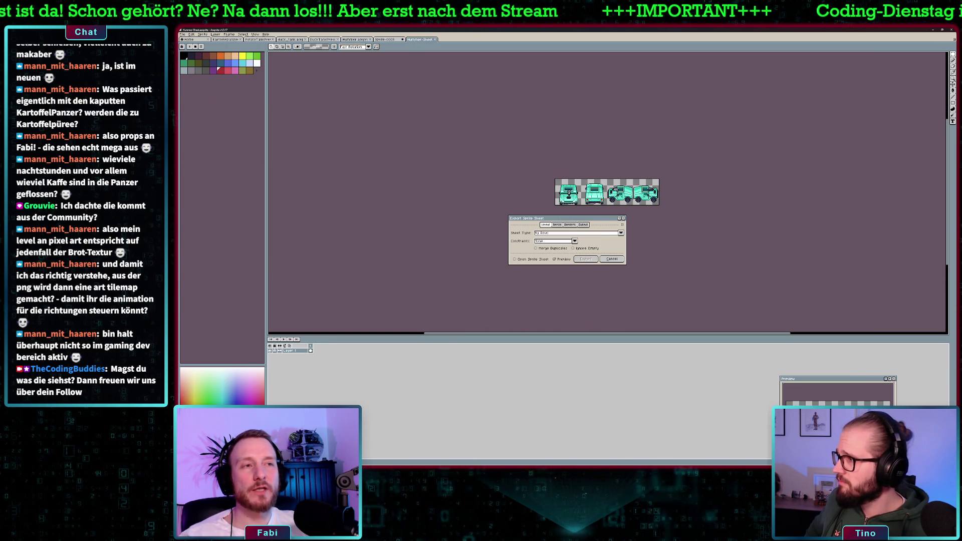
pyautogui.click(585, 259)
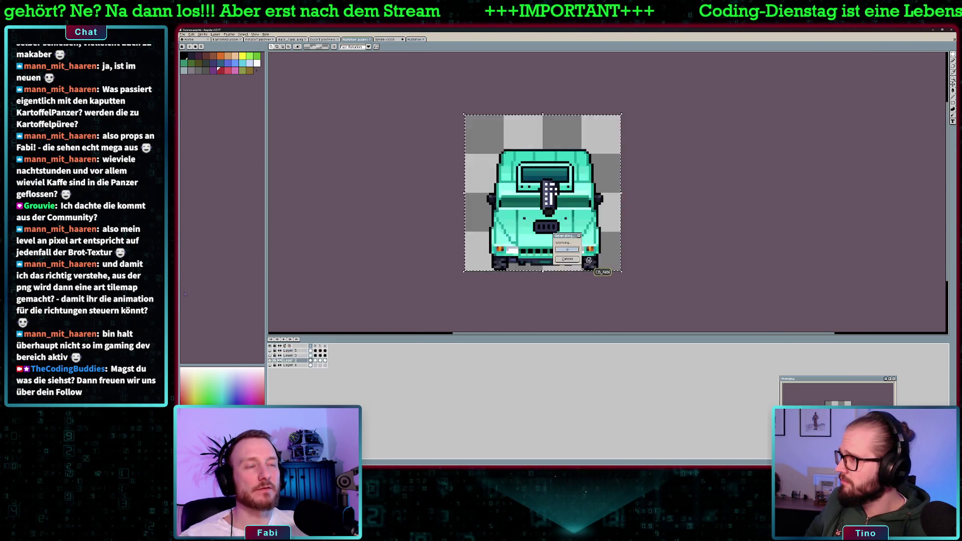
pyautogui.scroll(5, 608, 193)
pyautogui.scroll(-3, 607, 193)
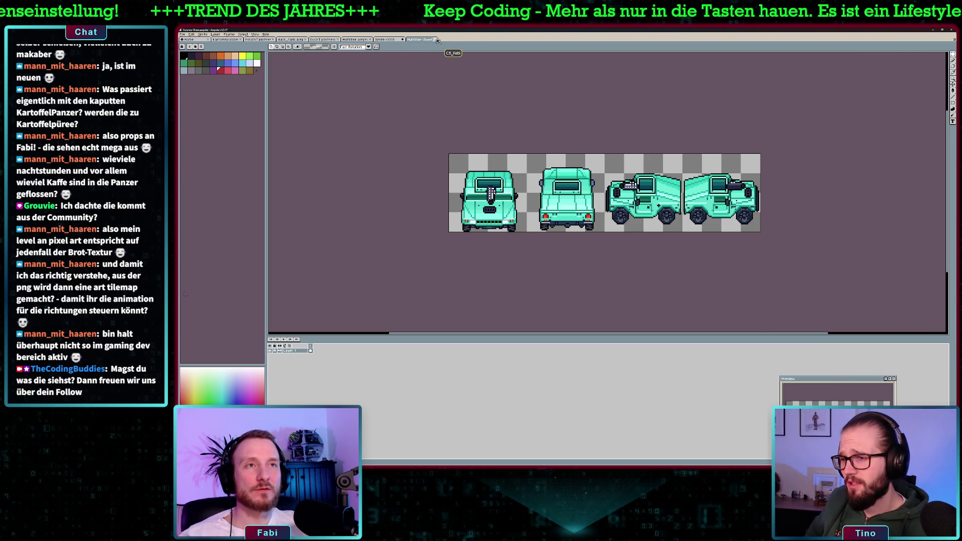
pyautogui.click(436, 40)
pyautogui.hotkey('ctrl', 'shift', 'Tab')
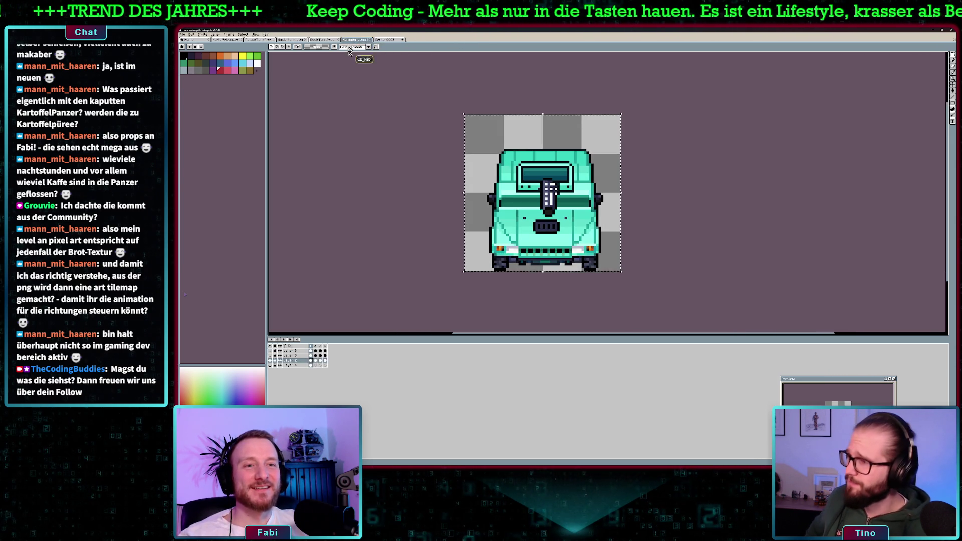